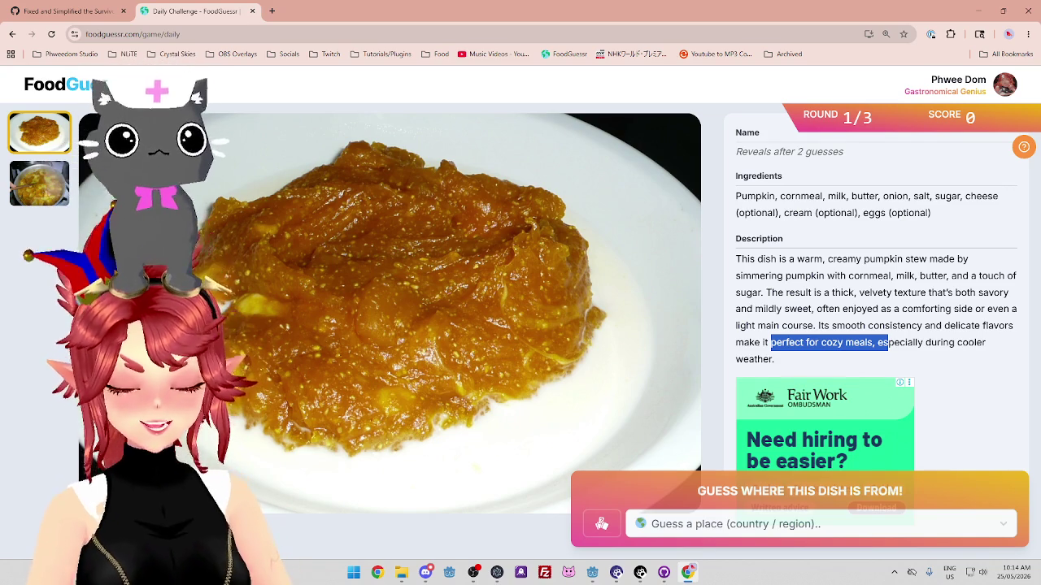
# Open a new browser tab beside FoodGuessr and show the Google apps list
pyautogui.click(275, 10)
pyautogui.click(996, 82)
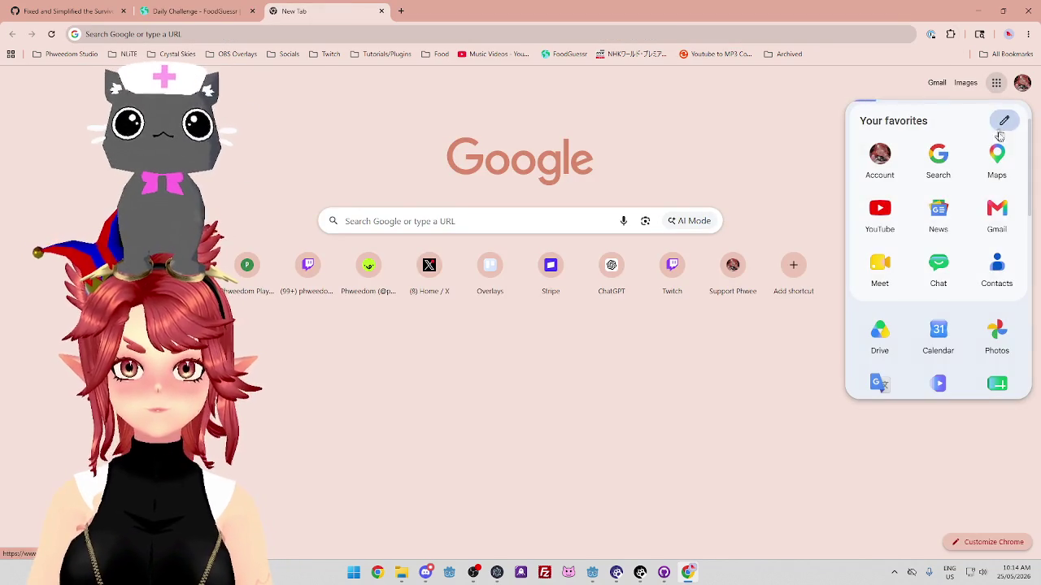
# Open Google Maps and zoom out to a world view showing the Americas and Africa
pyautogui.click(995, 162)
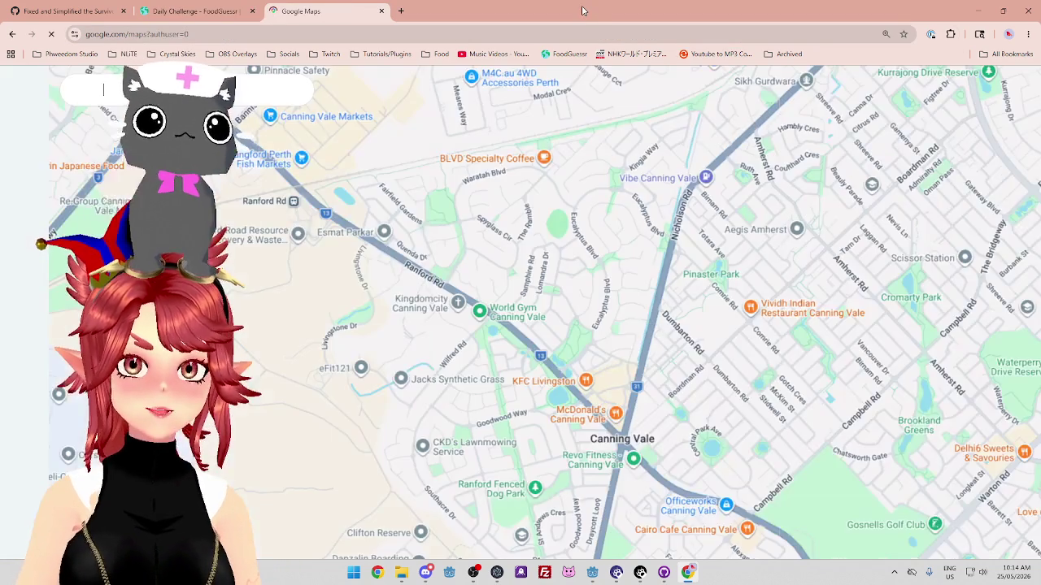
pyautogui.scroll(-10, 647, 344)
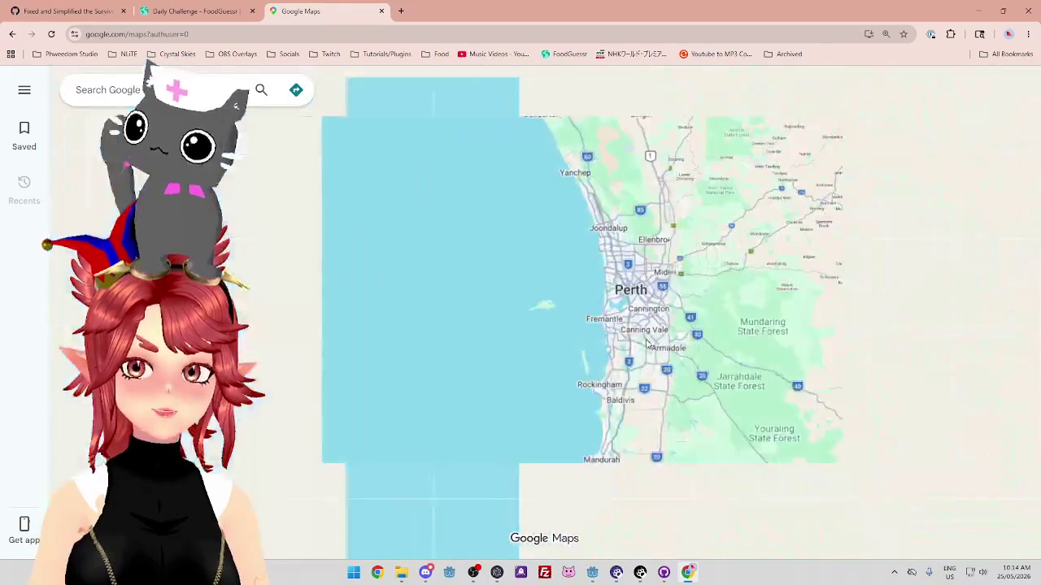
pyautogui.scroll(-10, 646, 343)
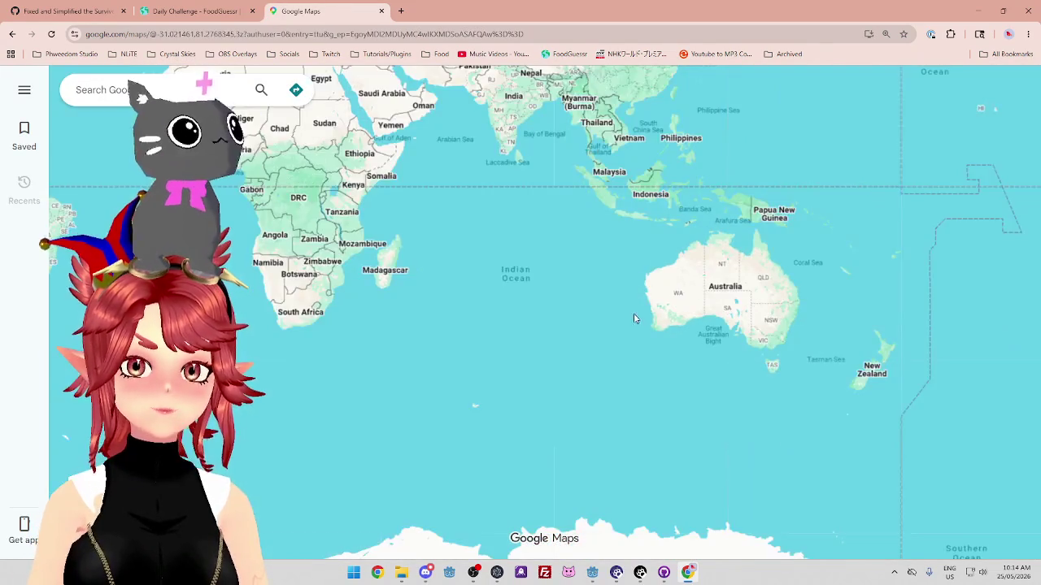
pyautogui.moveTo(442, 169)
pyautogui.mouseDown()
pyautogui.moveTo(724, 350)
pyautogui.moveTo(780, 326)
pyautogui.mouseUp()
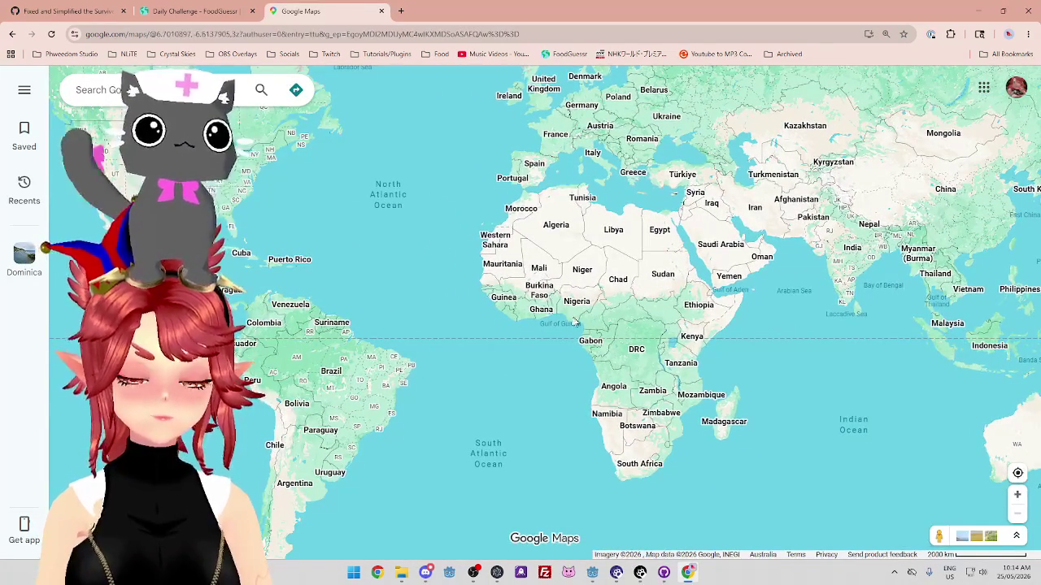
pyautogui.moveTo(370, 331)
pyautogui.mouseDown()
pyautogui.moveTo(545, 335)
pyautogui.moveTo(542, 301)
pyautogui.mouseUp()
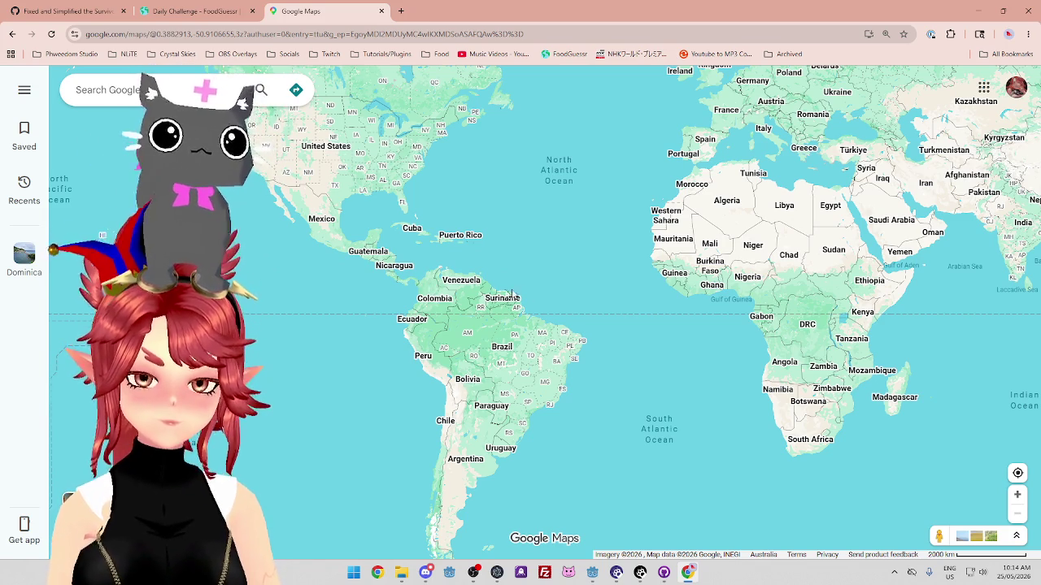
# Adjust the map to include Greenland, Scandinavia, Europe and Africa, then return to FoodGuessr
pyautogui.moveTo(598, 225); pyautogui.dragTo(566, 339)
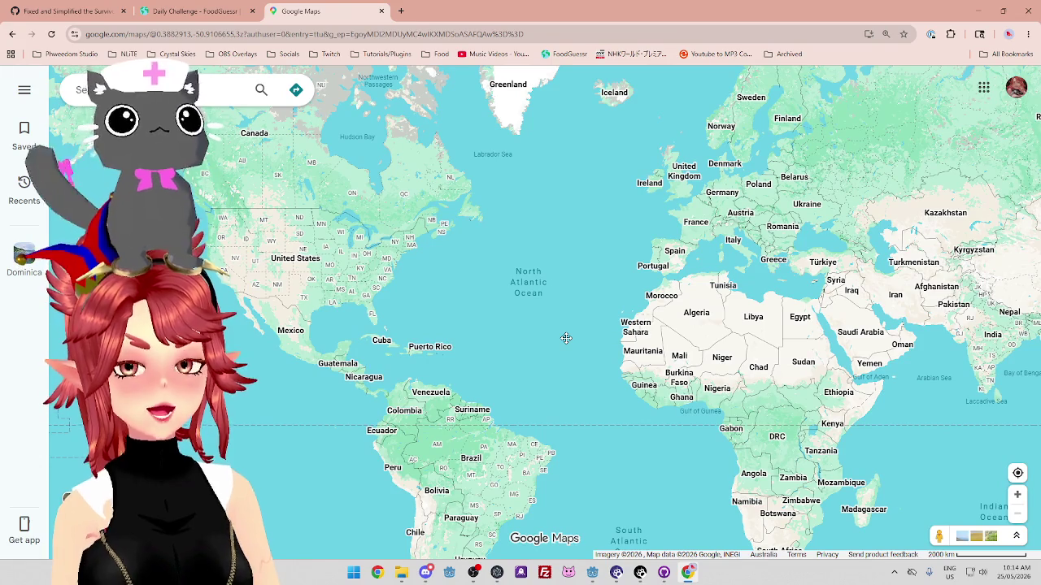
pyautogui.moveTo(566, 338); pyautogui.dragTo(571, 300)
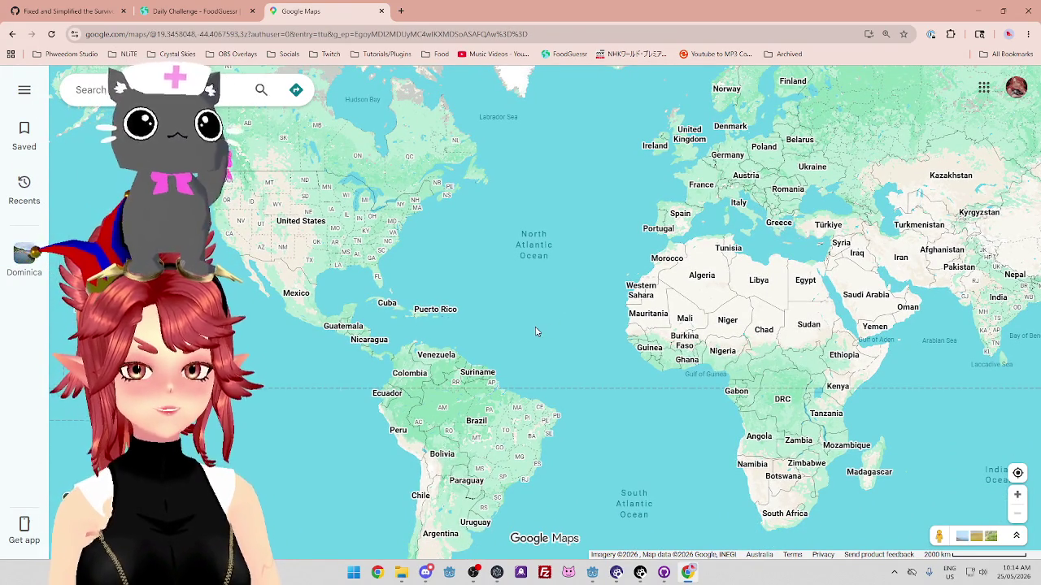
pyautogui.moveTo(561, 386); pyautogui.dragTo(595, 358)
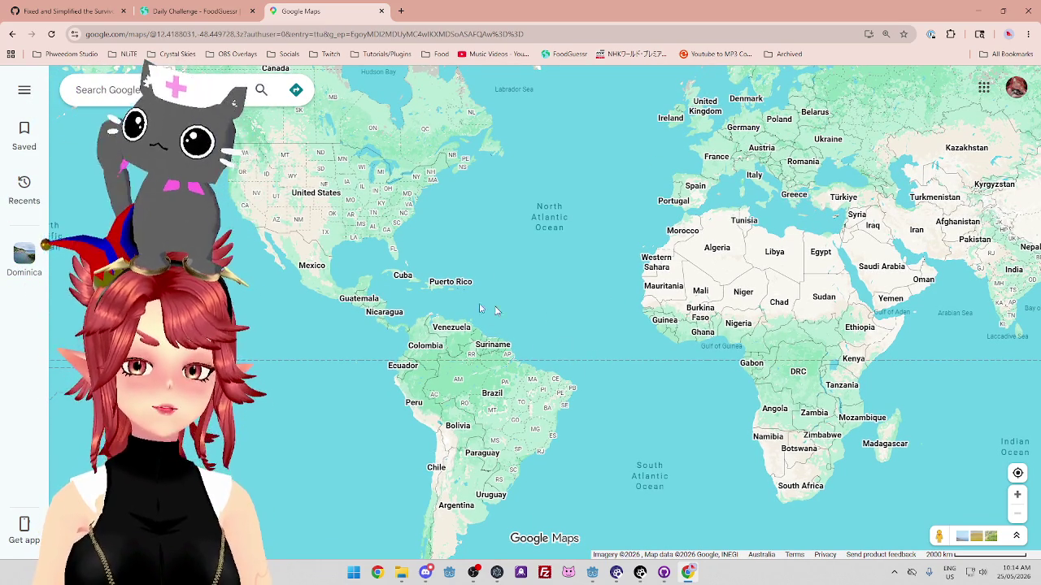
pyautogui.moveTo(663, 187)
pyautogui.mouseDown()
pyautogui.moveTo(618, 137)
pyautogui.moveTo(636, 200)
pyautogui.mouseUp()
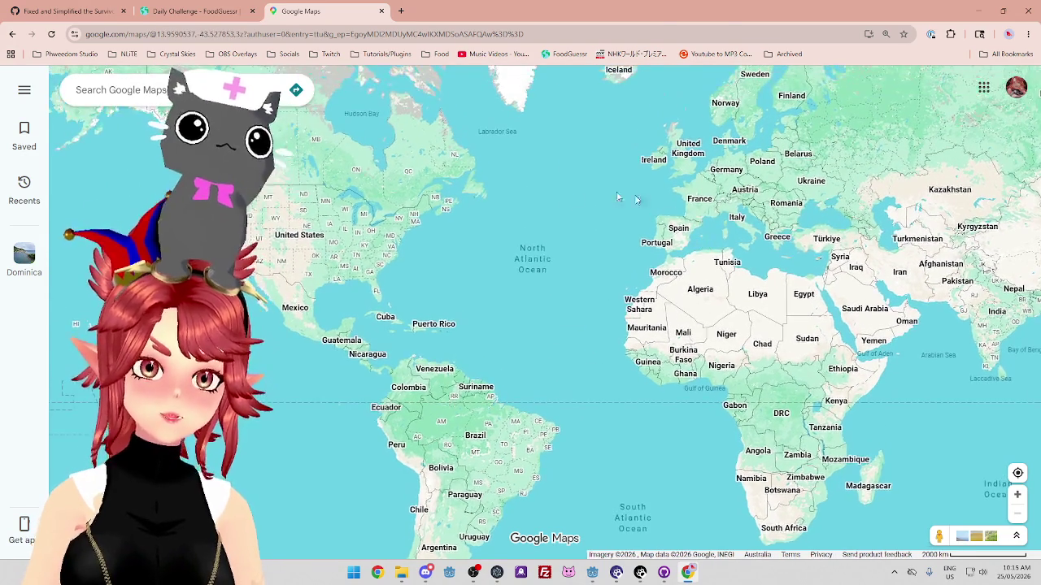
pyautogui.click(211, 15)
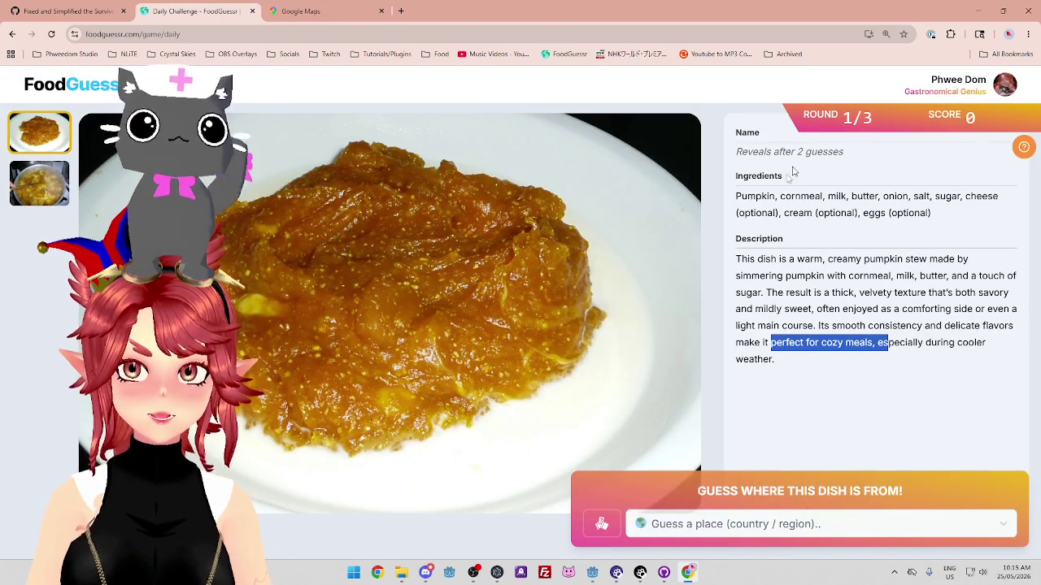
pyautogui.moveTo(781, 196); pyautogui.dragTo(866, 196)
pyautogui.click(867, 196)
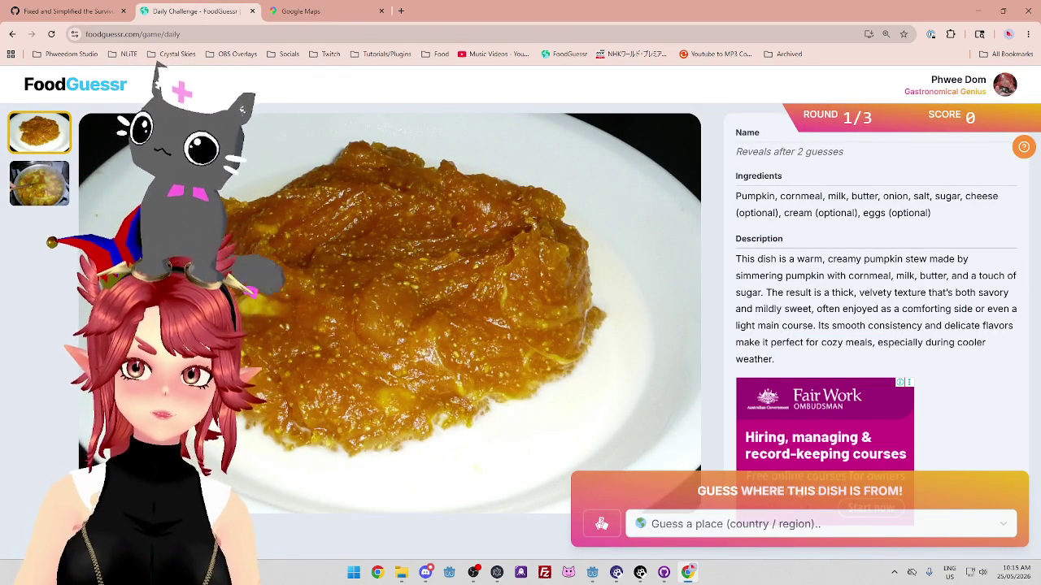
pyautogui.moveTo(935, 196); pyautogui.dragTo(998, 196)
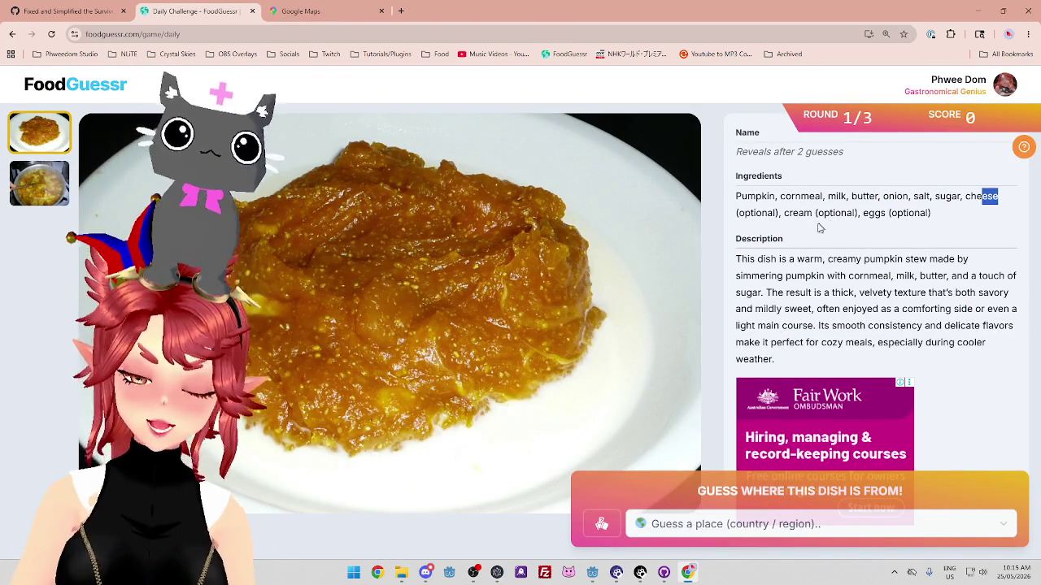
pyautogui.click(335, 12)
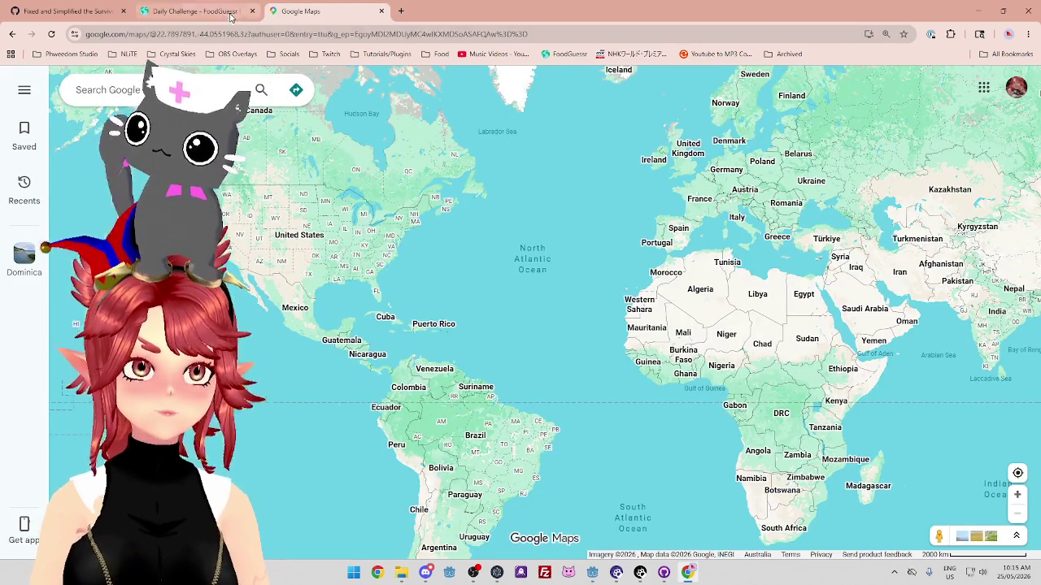
# Switch to the Daily Challenge - FoodGuessr tab with the pumpkin stew round
pyautogui.click(231, 14)
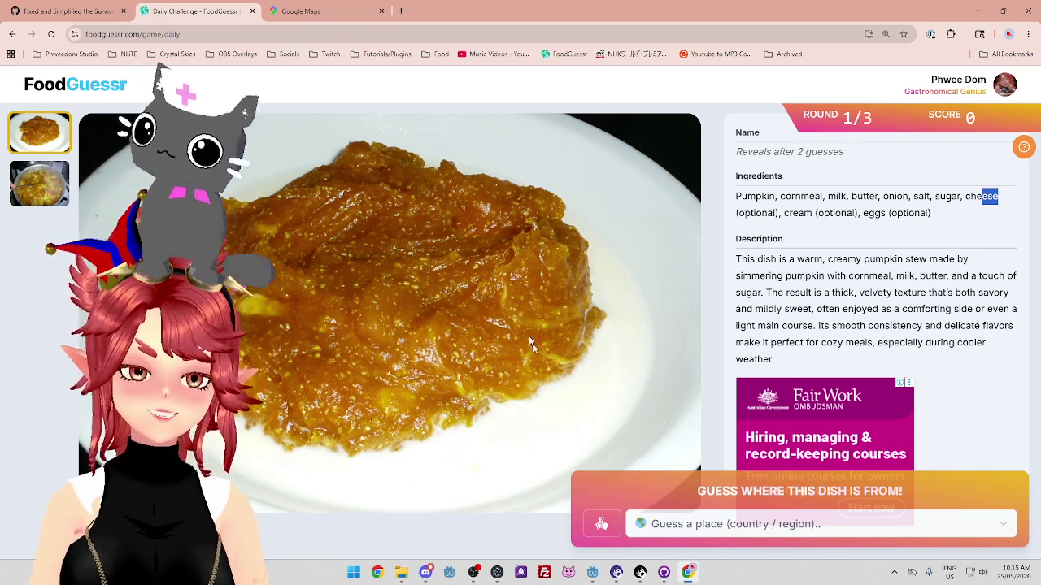
# Submit United States as the first guess, rated Cold, then view the Maps tab
pyautogui.click(691, 523)
pyautogui.write('un')
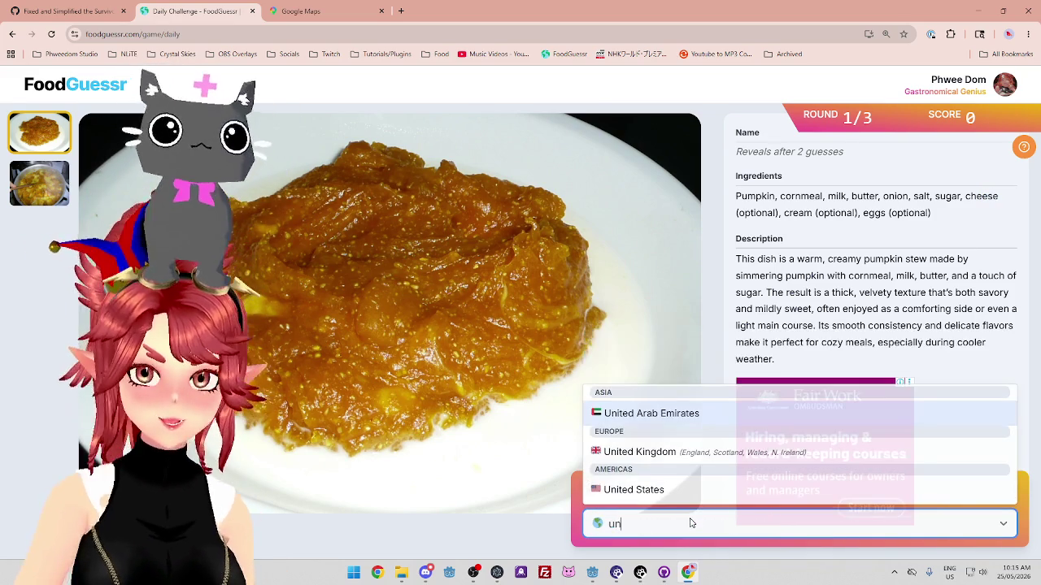
pyautogui.click(693, 492)
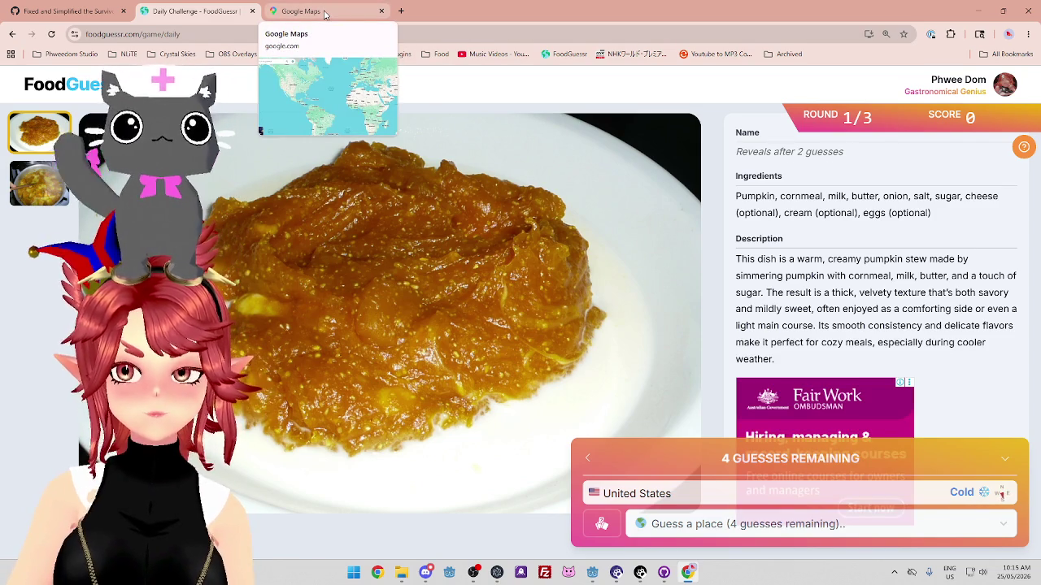
pyautogui.click(325, 14)
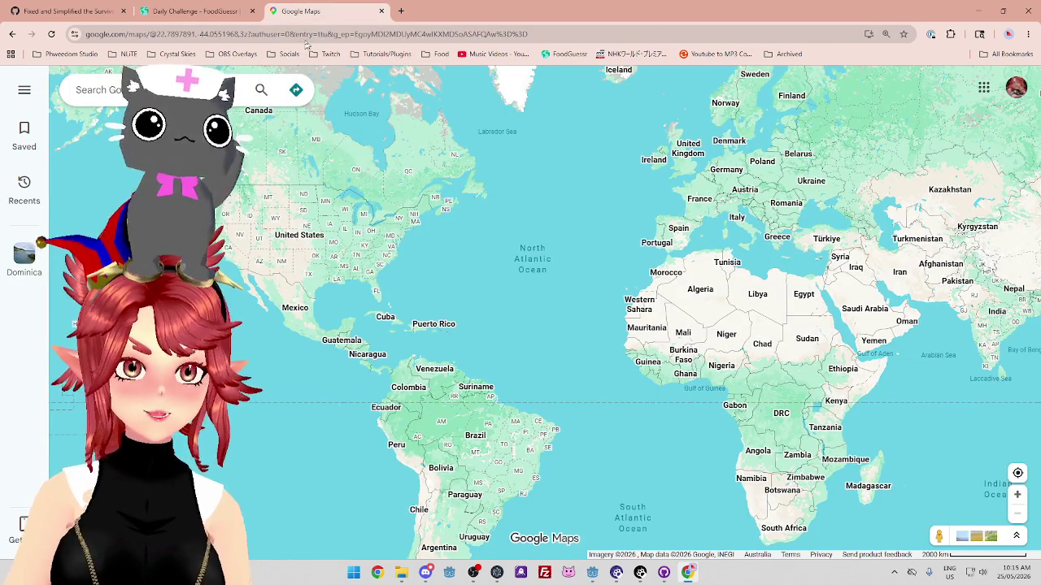
# Centre the world map on the South Atlantic and go back to the FoodGuessr round
pyautogui.click(195, 11)
pyautogui.click(338, 13)
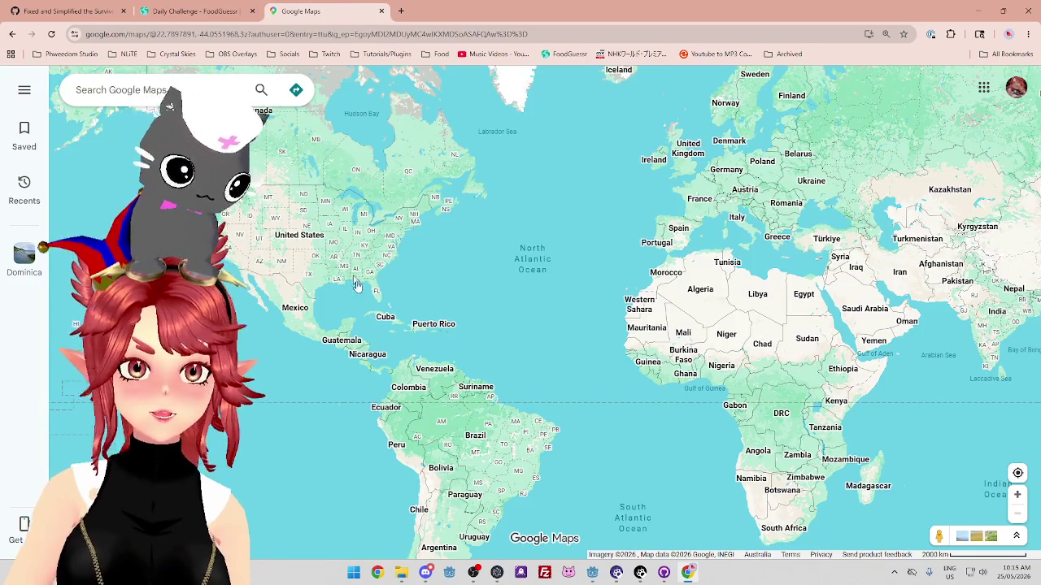
pyautogui.moveTo(356, 285); pyautogui.dragTo(318, 198)
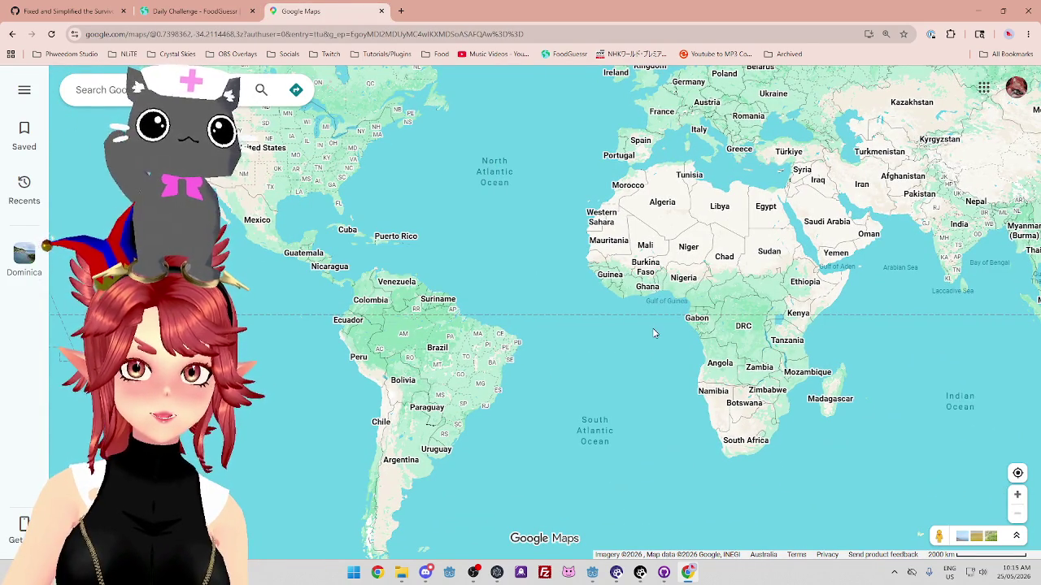
pyautogui.moveTo(652, 333); pyautogui.dragTo(642, 293)
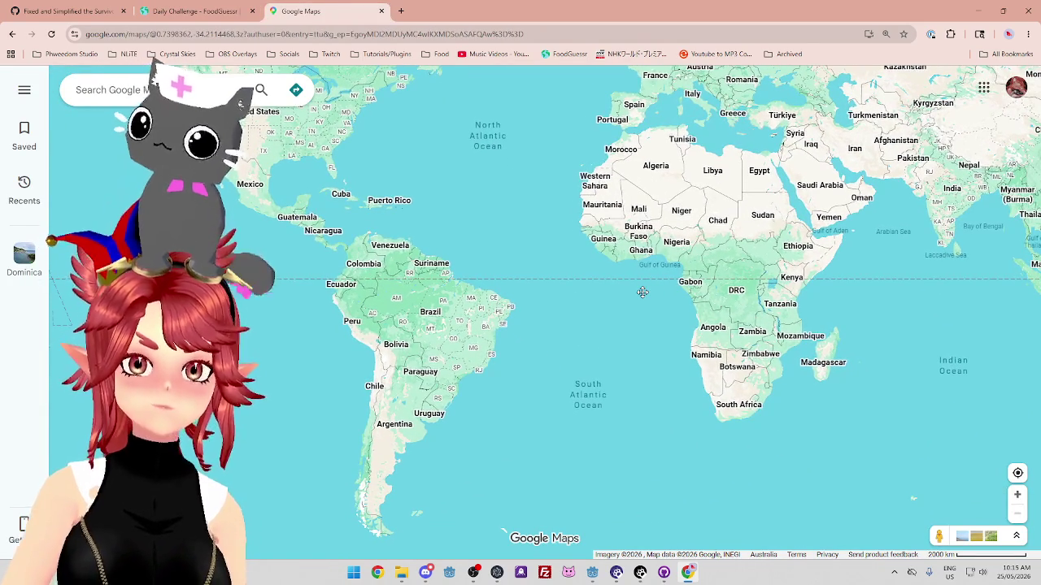
pyautogui.hotkey('ctrl', 'shift', 'Tab')
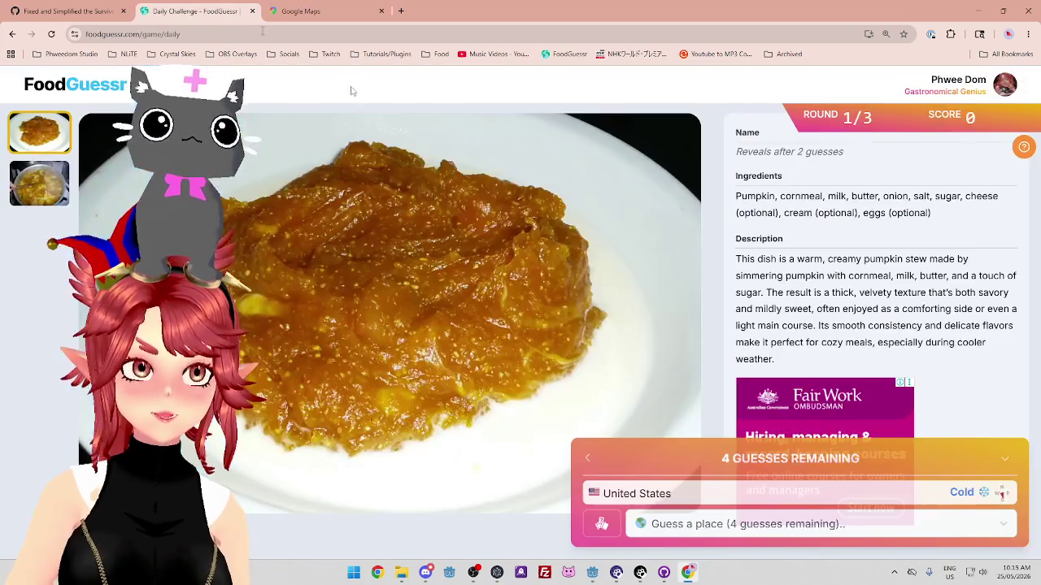
# Submit Brazil as the second guess, rated Borders, revealing the dish as Quibebé
pyautogui.click(771, 524)
pyautogui.write('br')
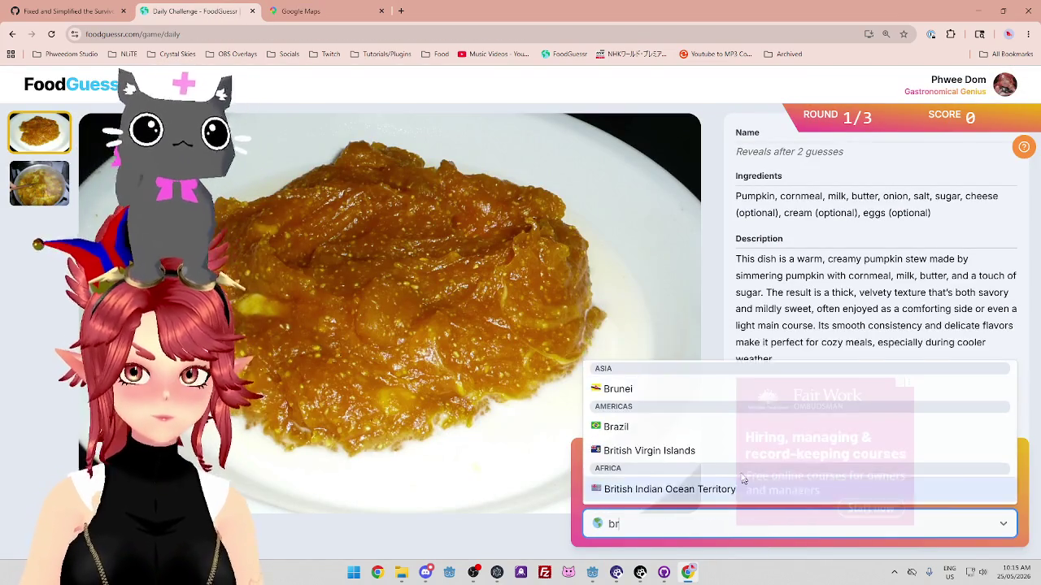
pyautogui.click(754, 426)
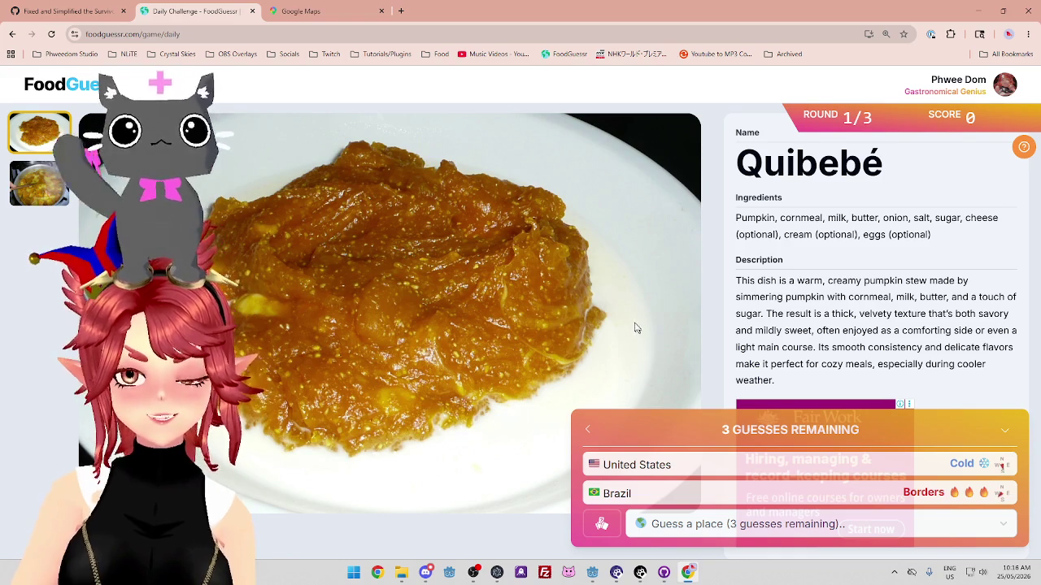
pyautogui.click(342, 12)
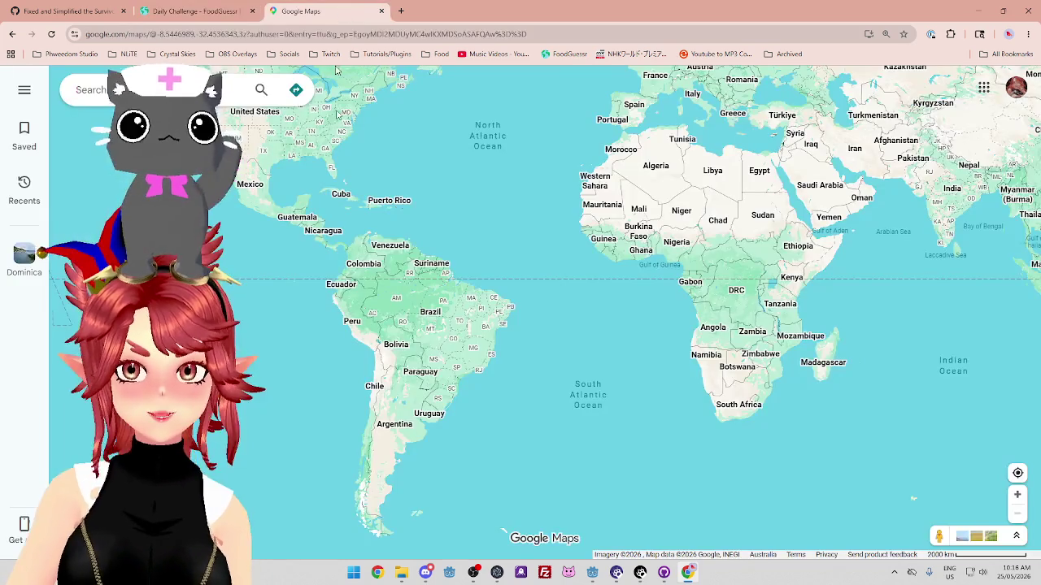
# Zoom Google Maps to southern Brazil, Paraguay and northern Argentina at the 500 km scale
pyautogui.scroll(5, 463, 406)
pyautogui.moveTo(462, 407); pyautogui.dragTo(519, 477)
pyautogui.scroll(-1, 359, 266)
pyautogui.scroll(-1, 350, 227)
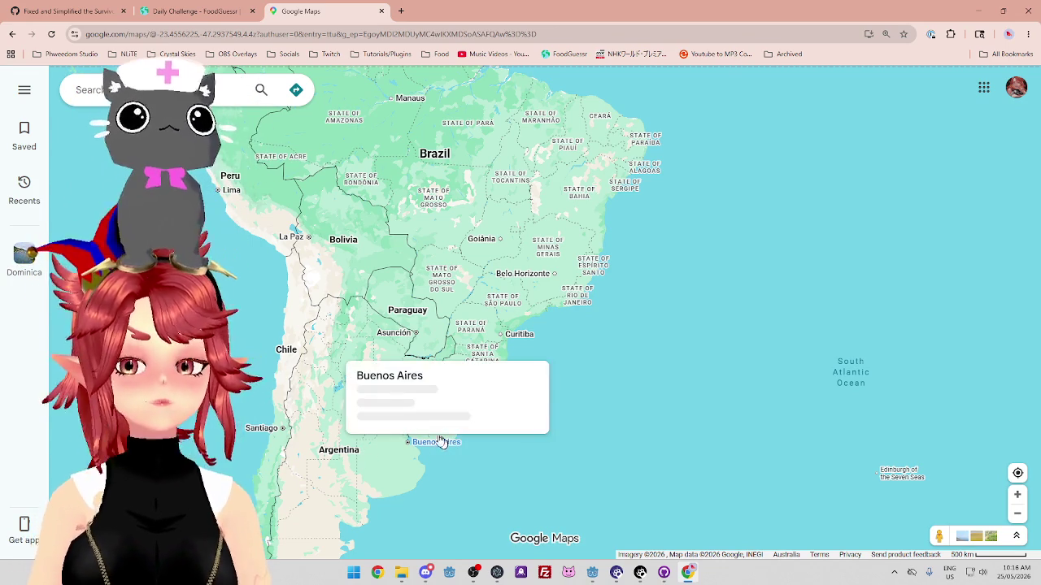
pyautogui.scroll(-2, 320, 467)
pyautogui.scroll(2, 322, 482)
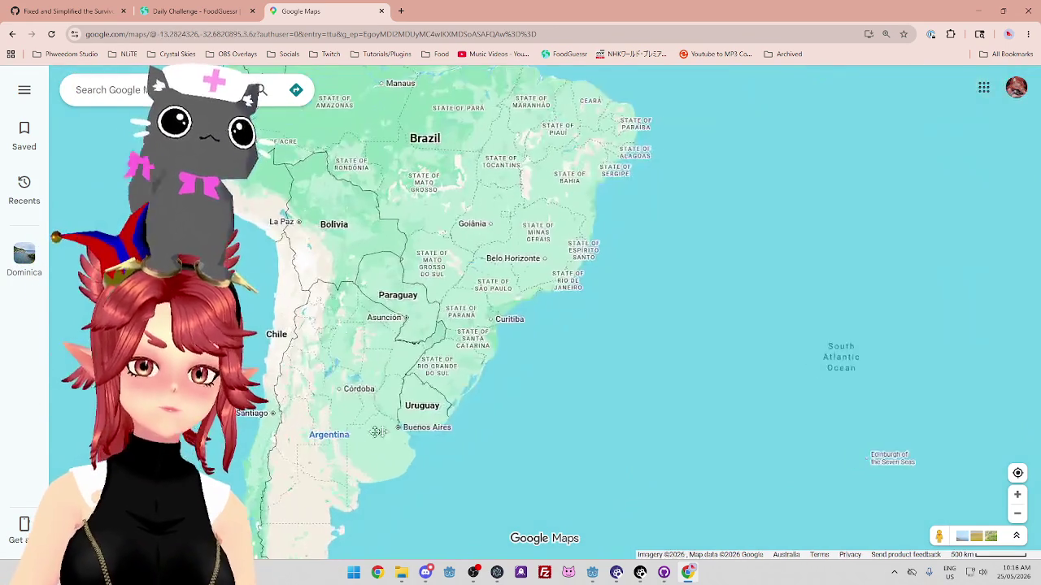
pyautogui.click(209, 20)
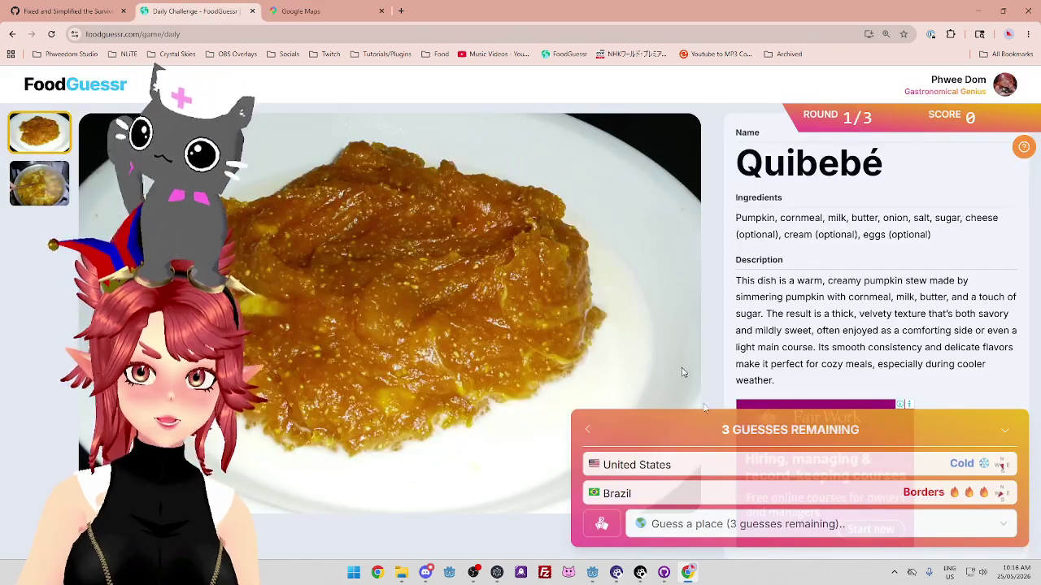
pyautogui.click(333, 18)
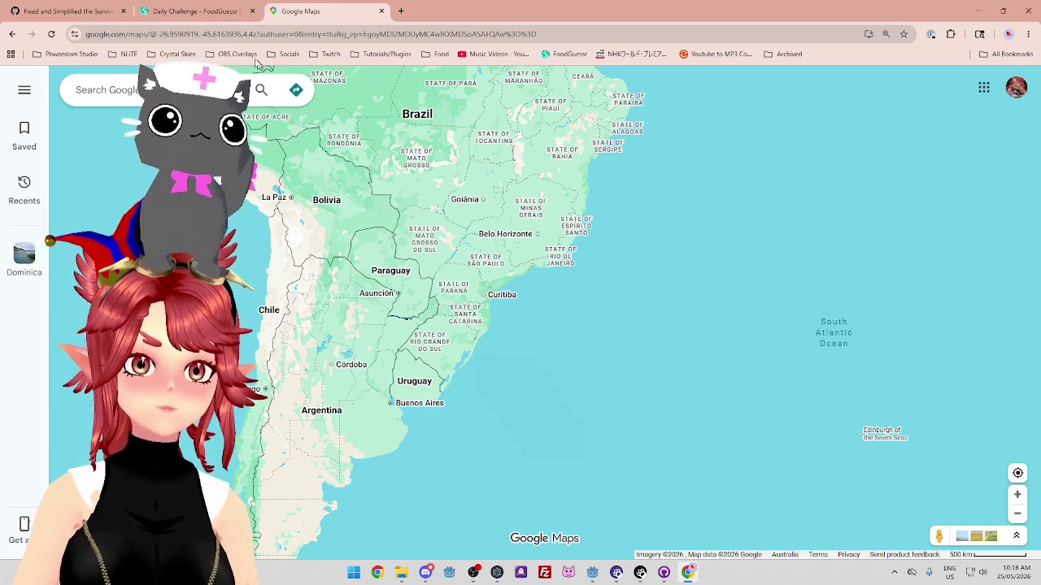
pyautogui.click(220, 16)
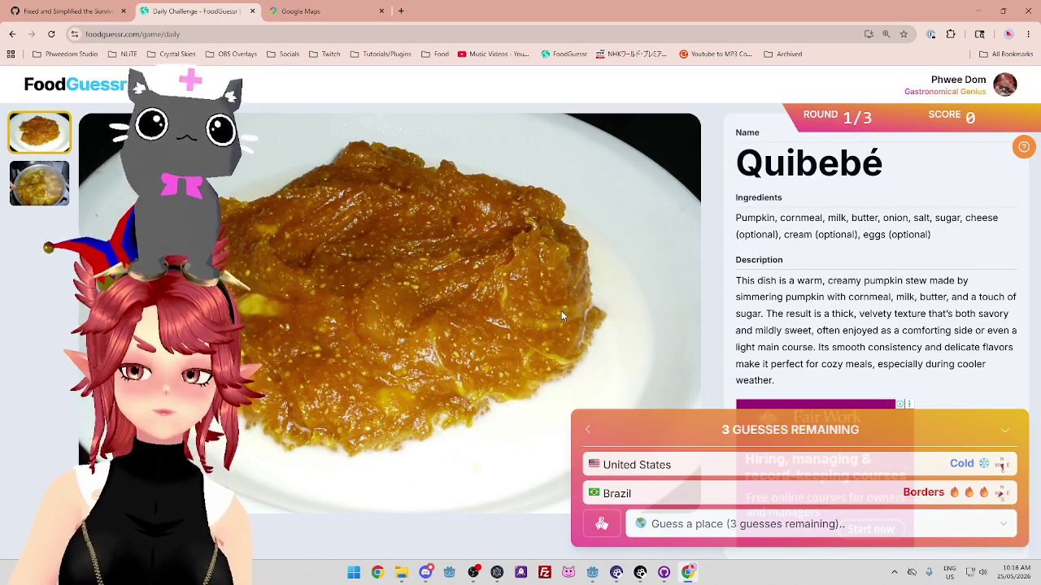
pyautogui.click(341, 20)
pyautogui.scroll(-2, 478, 295)
pyautogui.scroll(1, 477, 297)
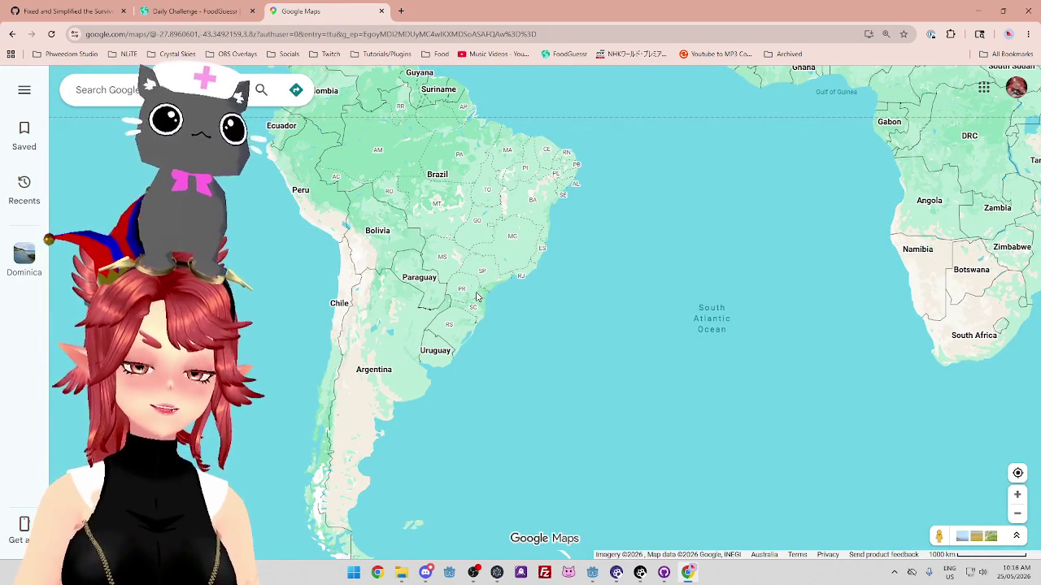
pyautogui.scroll(2, 383, 355)
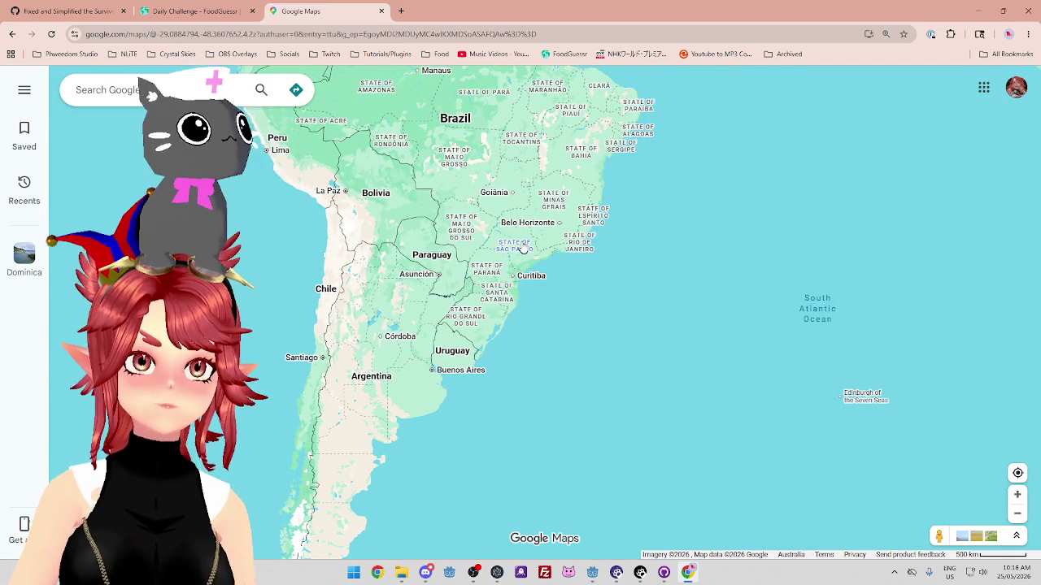
# Compare the Quibebé round against the South America map, ending on FoodGuessr
pyautogui.click(195, 11)
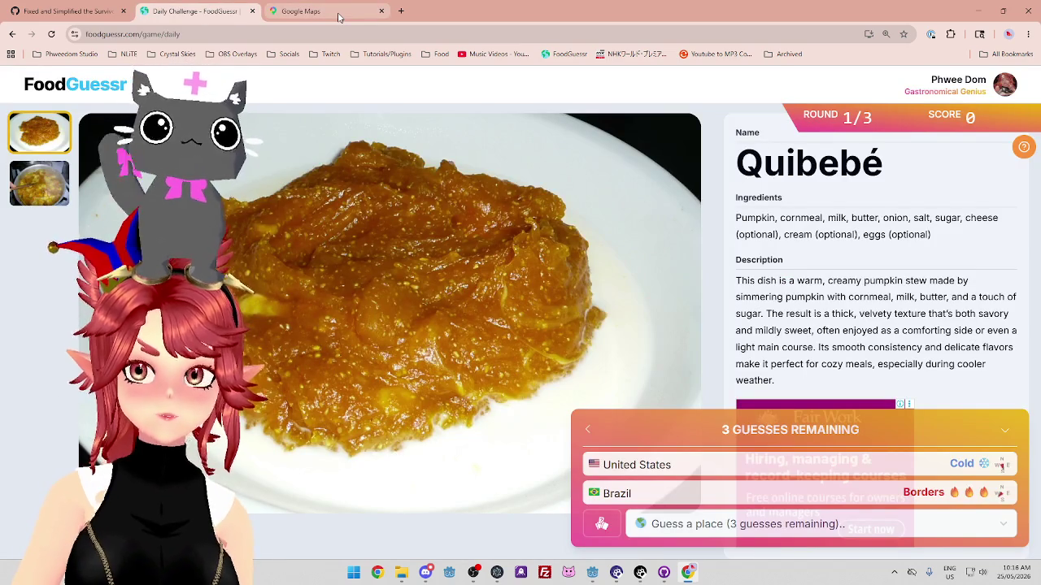
pyautogui.moveTo(339, 17)
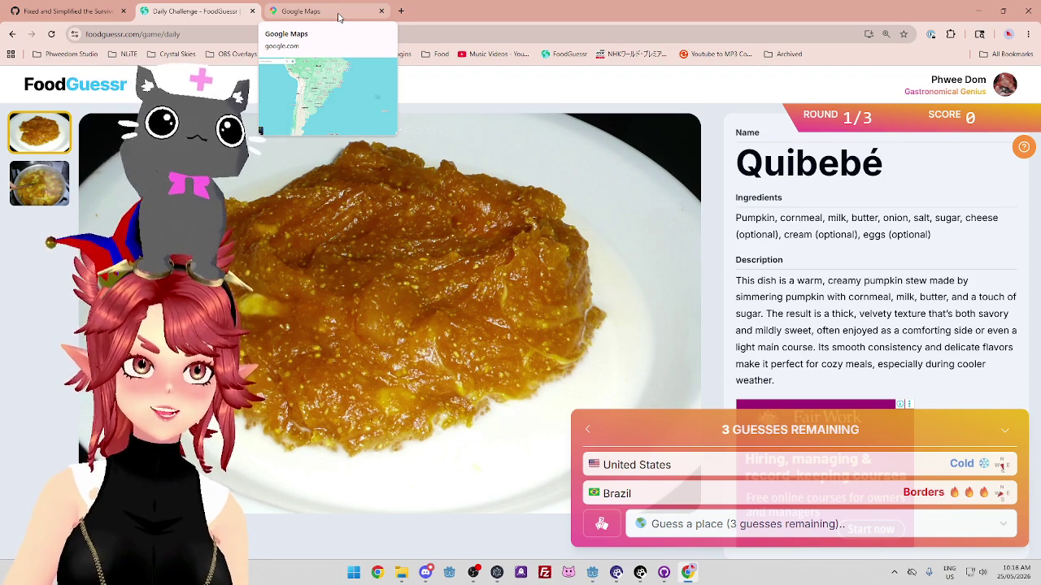
pyautogui.click(339, 17)
pyautogui.click(215, 18)
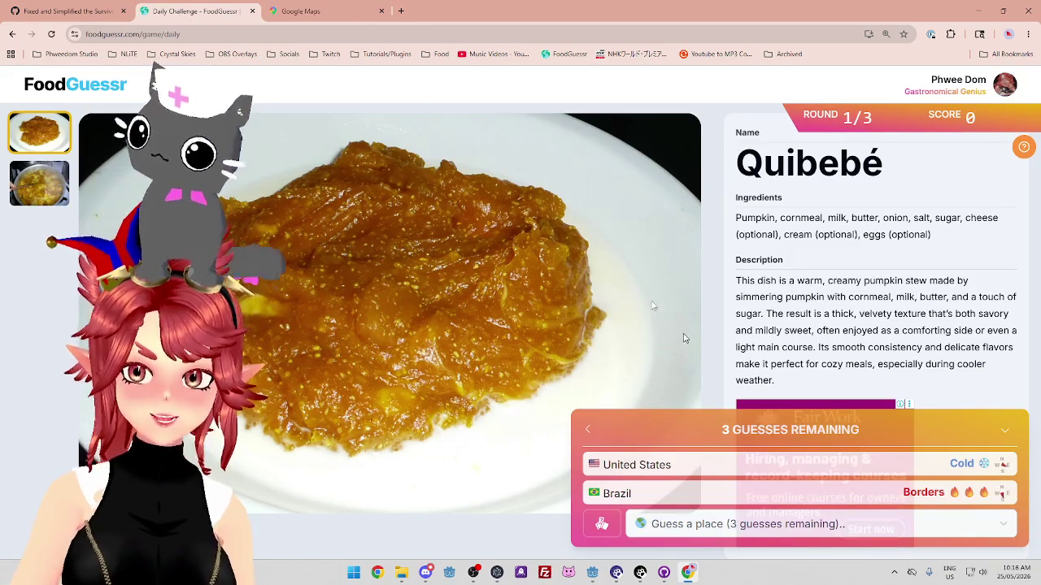
pyautogui.click(343, 17)
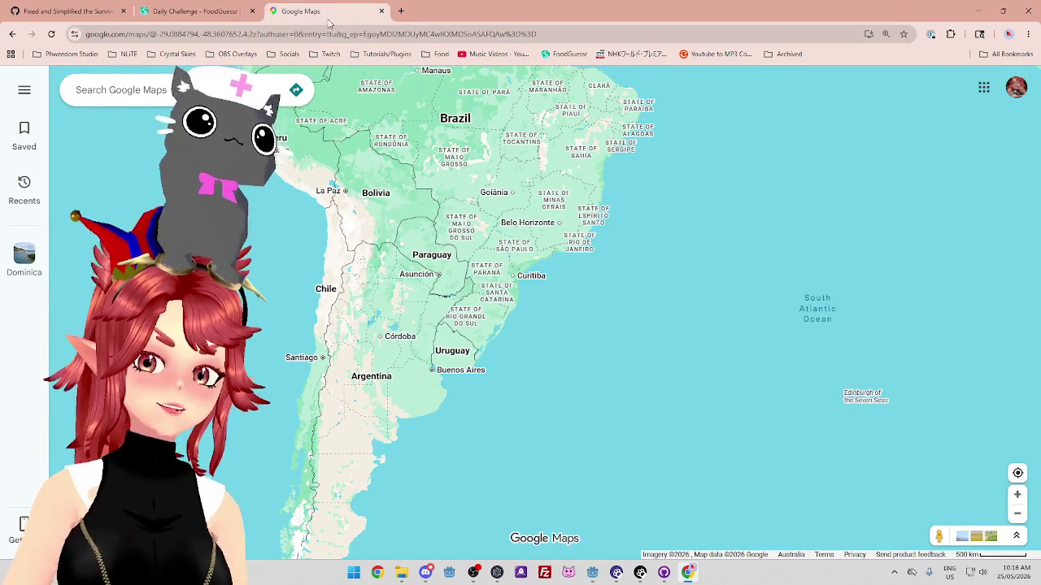
pyautogui.click(221, 20)
# Guess Argentina, then Bolivia, for Quibebé, checking the map between guesses
pyautogui.click(713, 525)
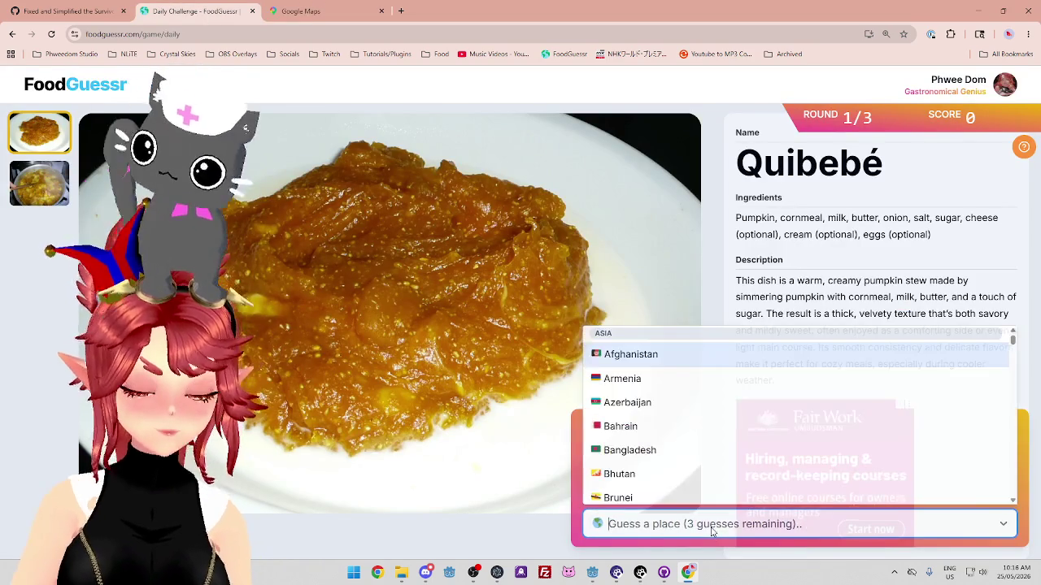
pyautogui.write('arg')
pyautogui.click(683, 492)
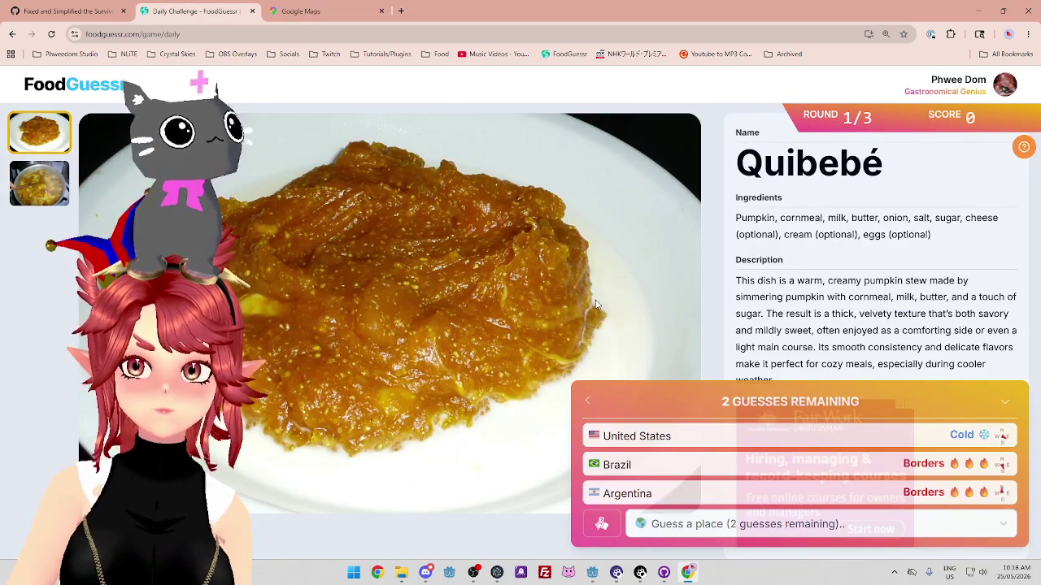
pyautogui.click(348, 18)
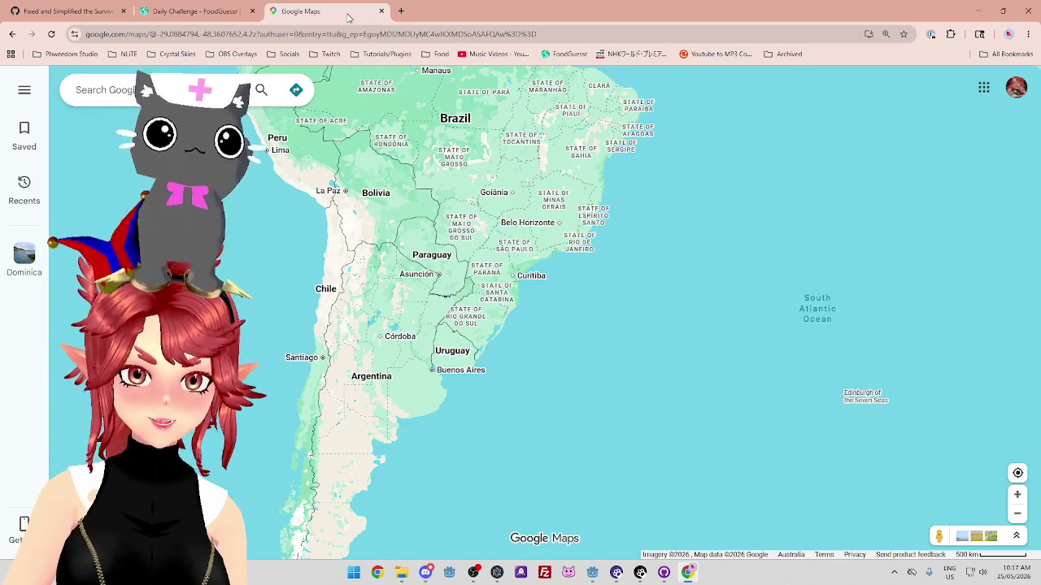
pyautogui.click(223, 16)
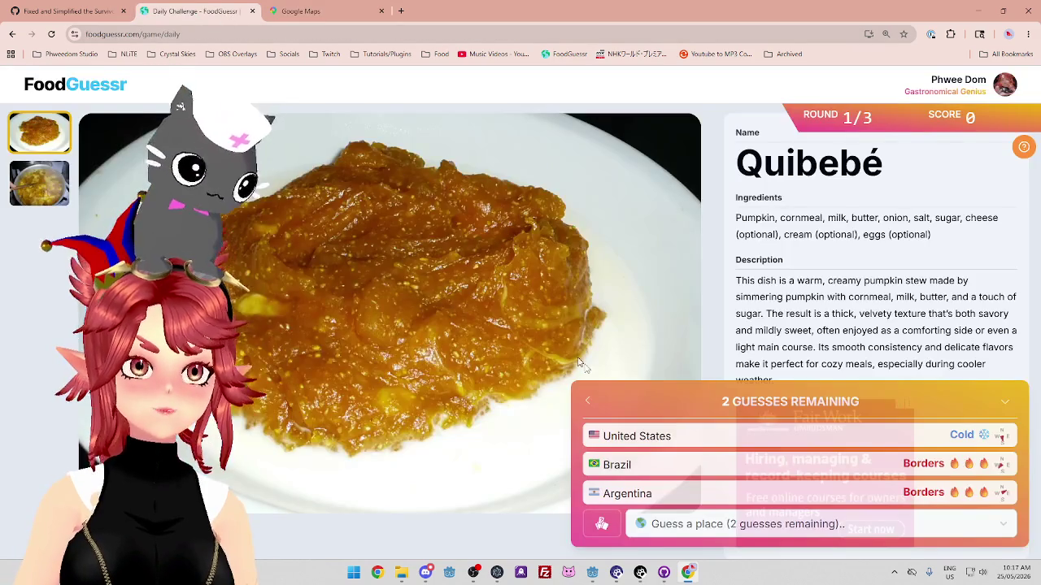
pyautogui.click(716, 525)
pyautogui.write('b')
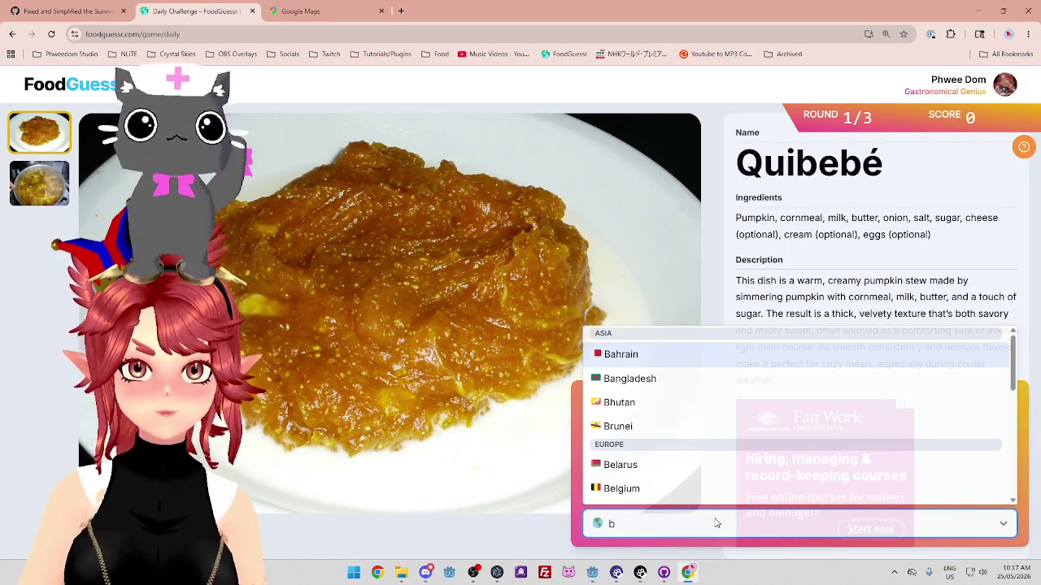
pyautogui.write('ol')
pyautogui.click(672, 492)
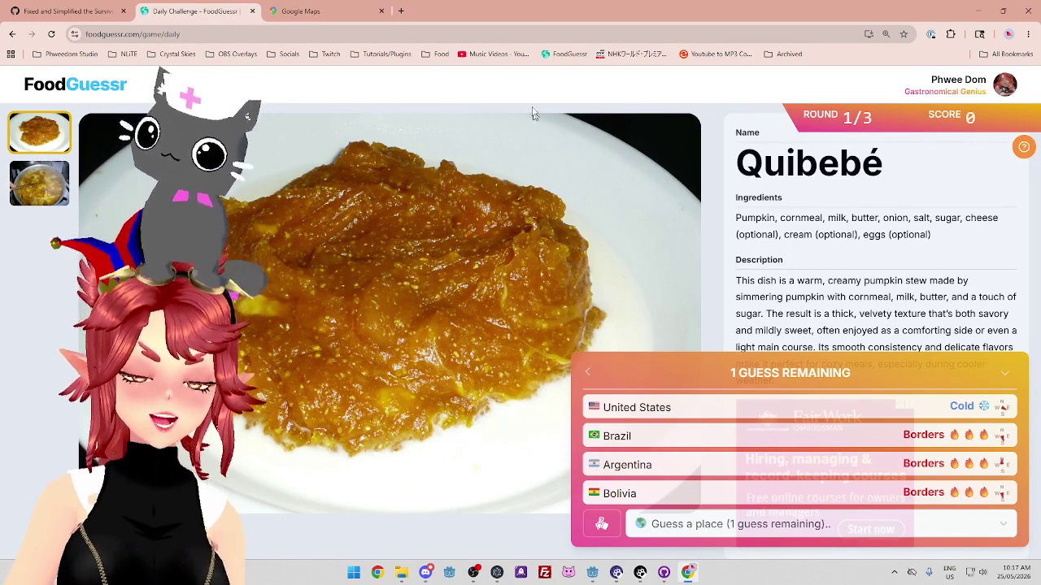
# Guess Paraguay, which is Correct, completing the round with 3,000 points
pyautogui.click(317, 16)
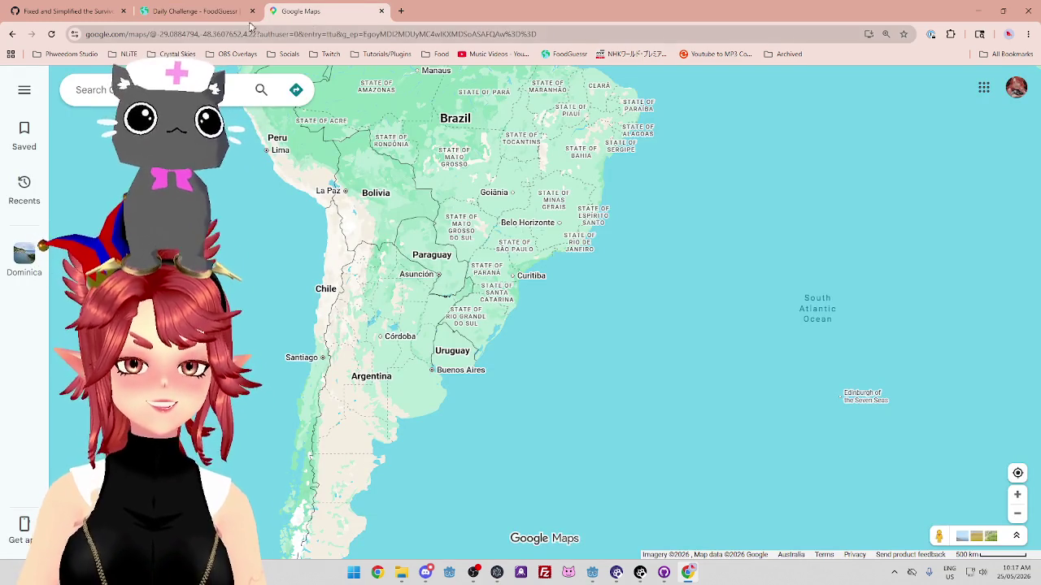
pyautogui.click(208, 13)
pyautogui.click(894, 527)
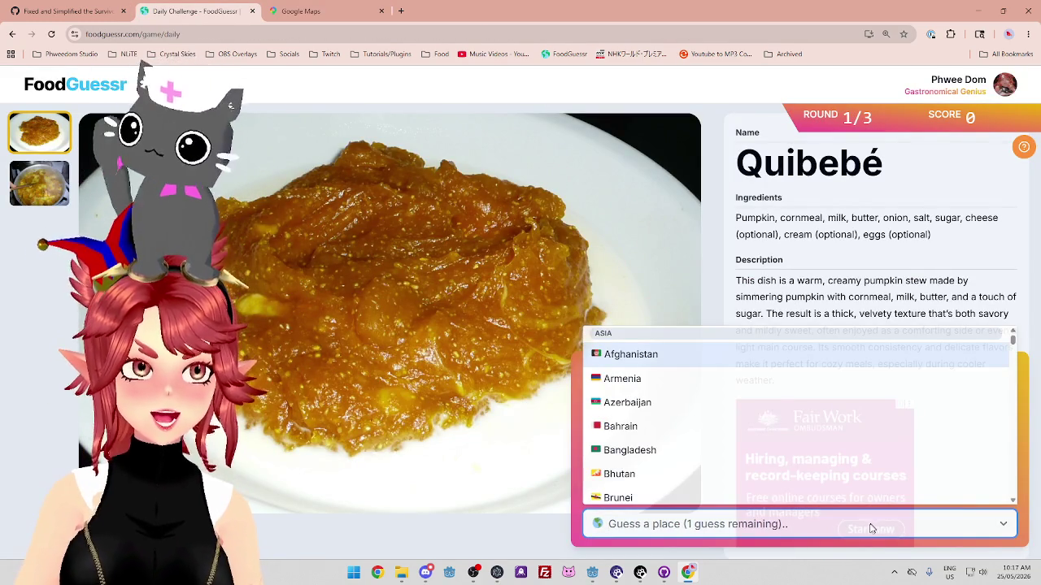
pyautogui.write('p')
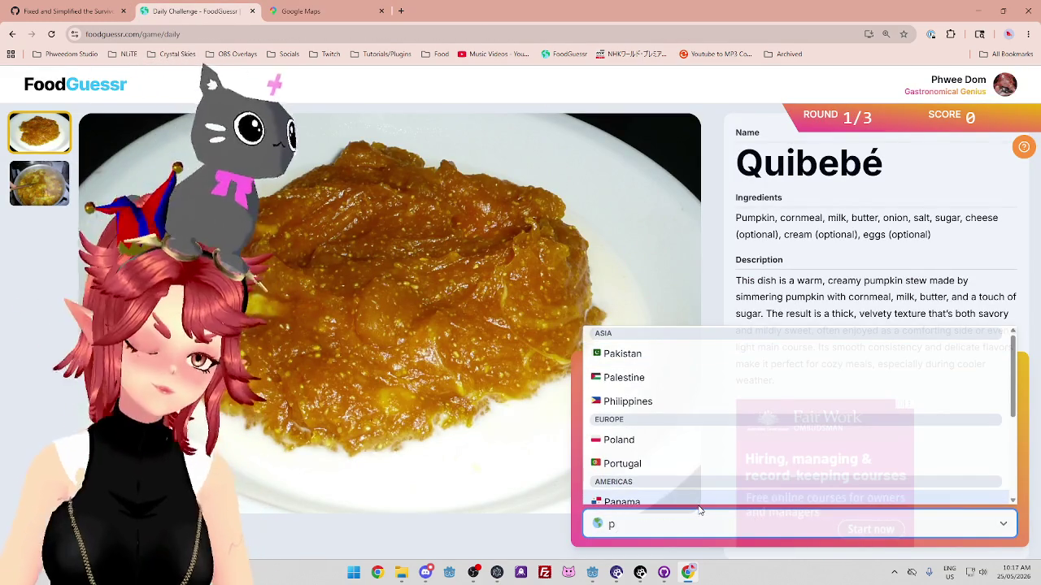
pyautogui.write('ar')
pyautogui.click(682, 488)
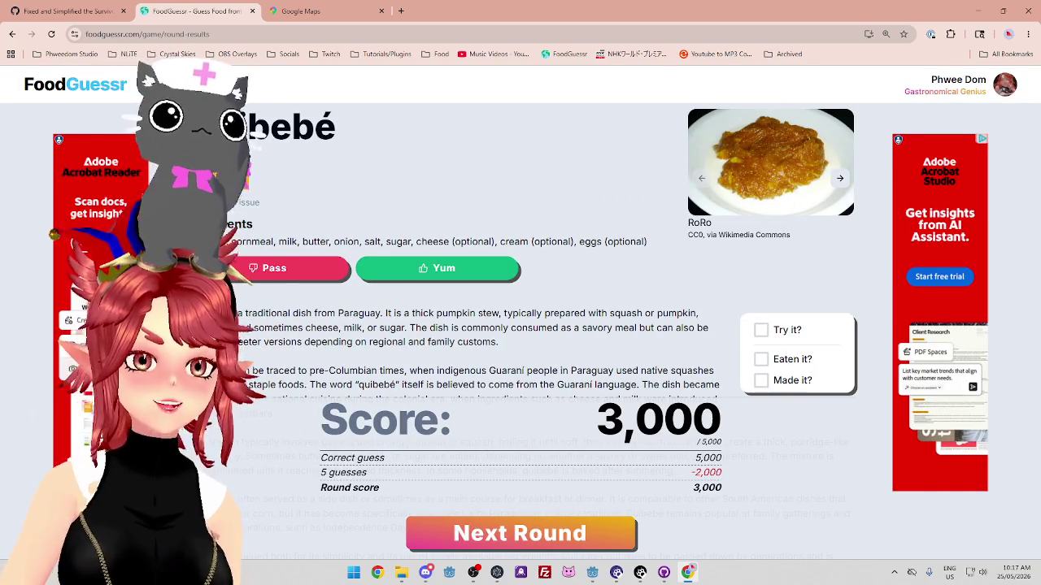
# Copy the dish name 'Quibebé' and search it on Google in a new tab
pyautogui.doubleClick(293, 127)
pyautogui.hotkey('ctrl', 'c')
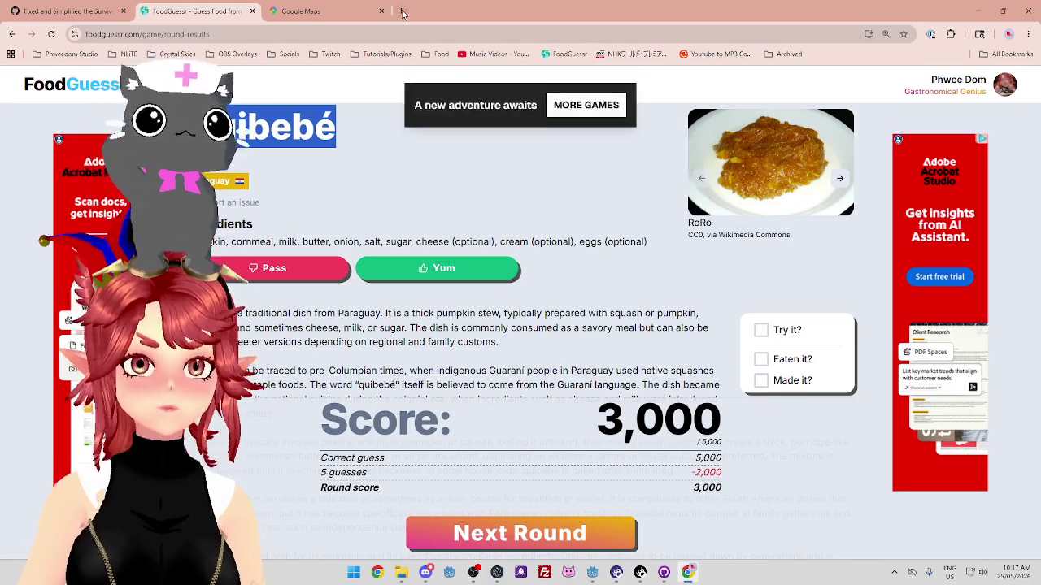
pyautogui.hotkey('ctrl', 't')
pyautogui.hotkey('ctrl', 'v')
pyautogui.press('Return')
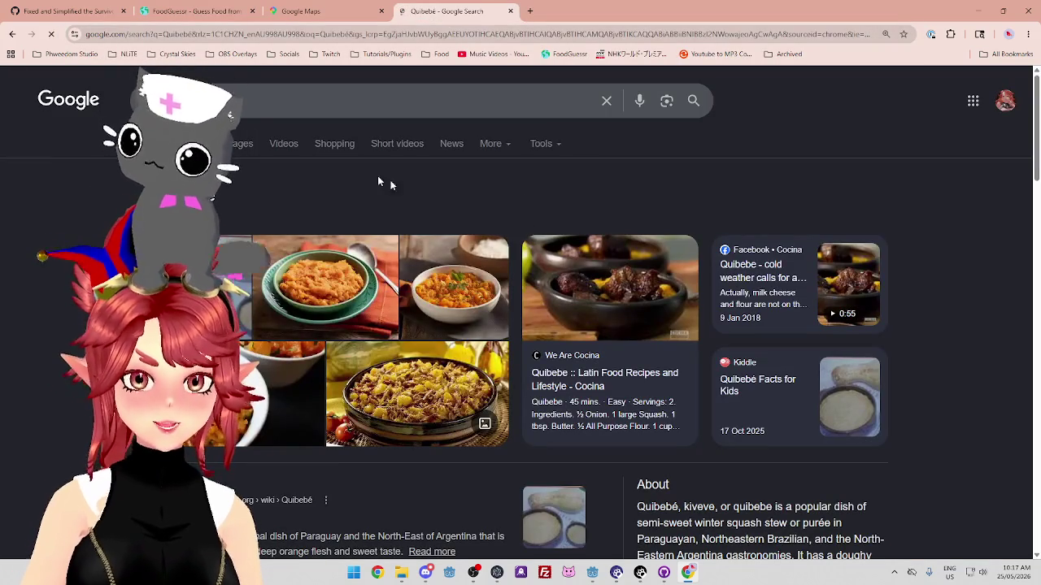
# Preview the Sabor Brasil Quibebe (Pumpkin Purée) image result and visit its recipe page
pyautogui.click(310, 275)
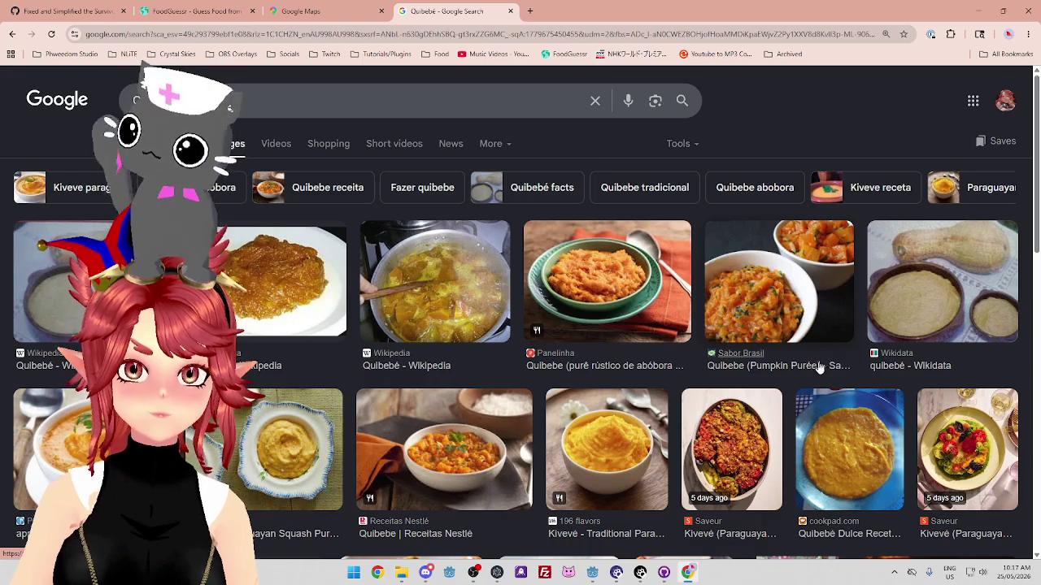
pyautogui.click(775, 303)
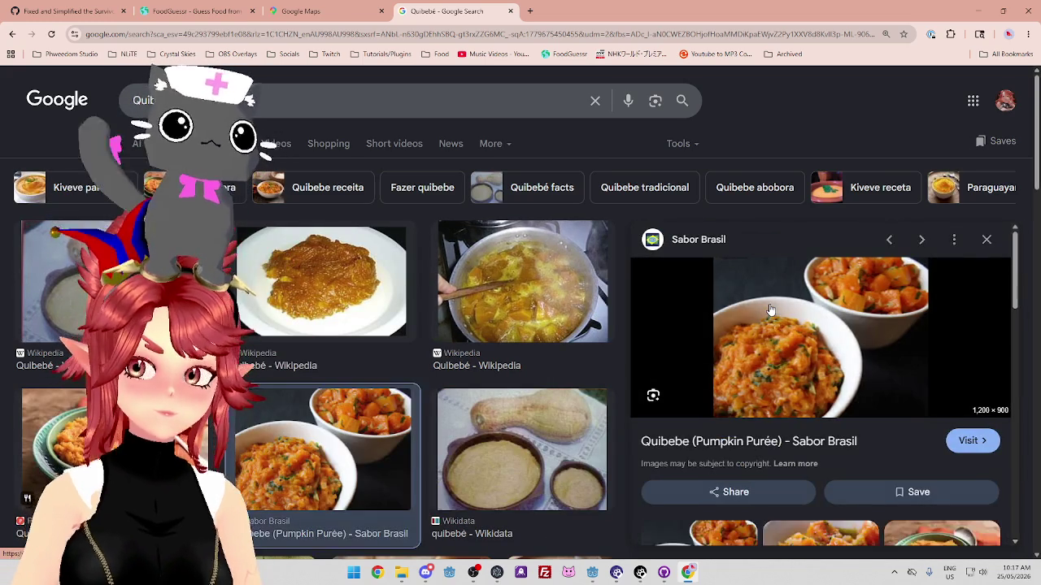
pyautogui.scroll(-2, 775, 333)
pyautogui.scroll(2, 776, 332)
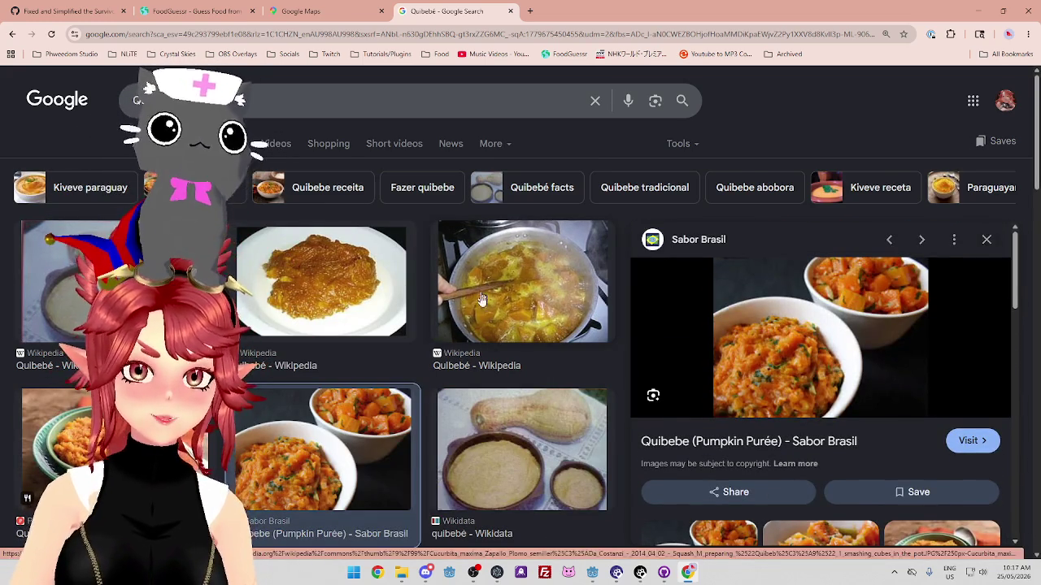
pyautogui.scroll(-3, 521, 382)
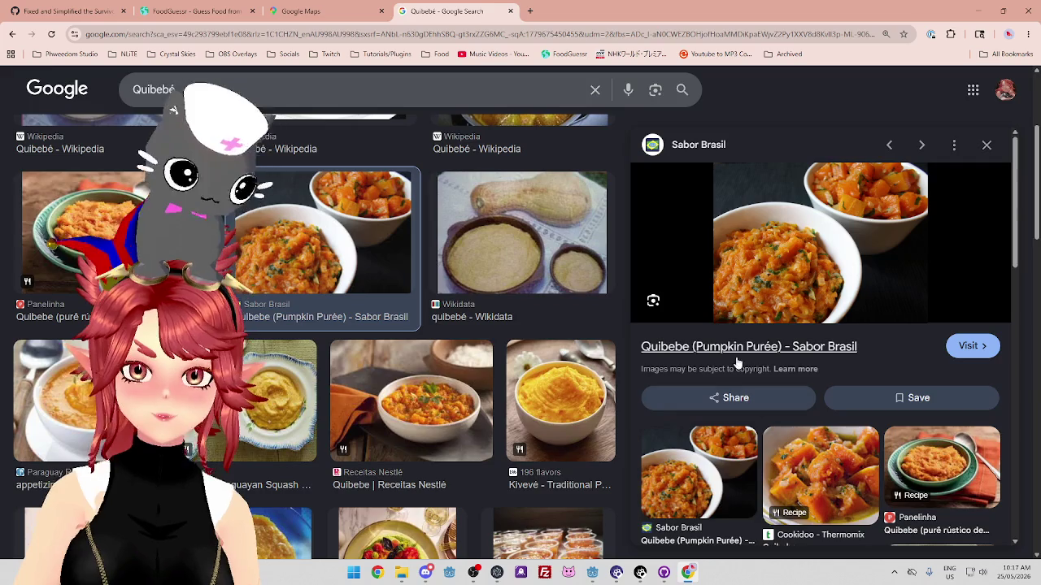
pyautogui.click(738, 348)
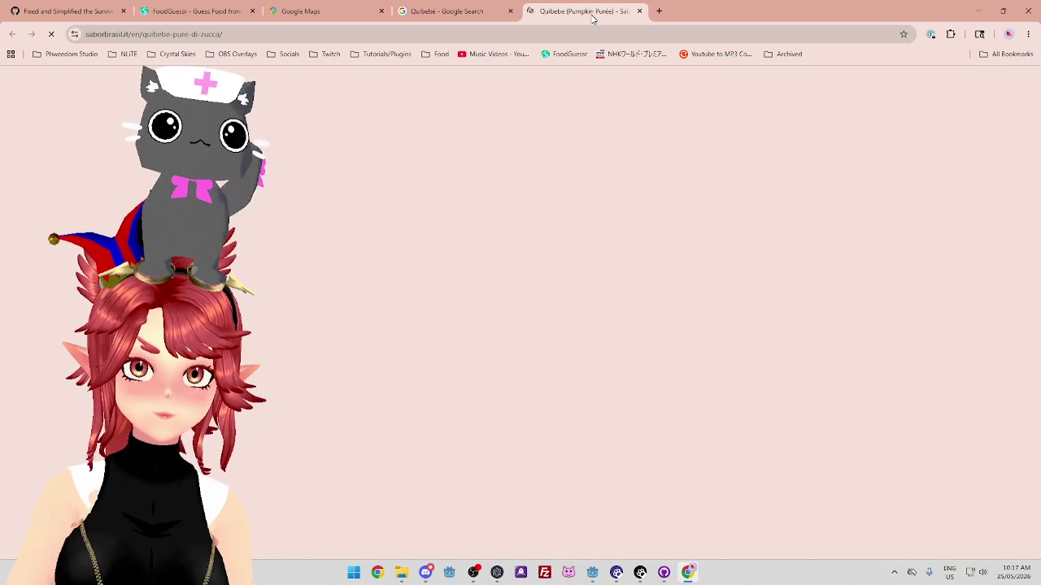
# Scroll the Sabor Brasil Quibebe recipe and highlight its ingredient lines
pyautogui.scroll(-3, 416, 318)
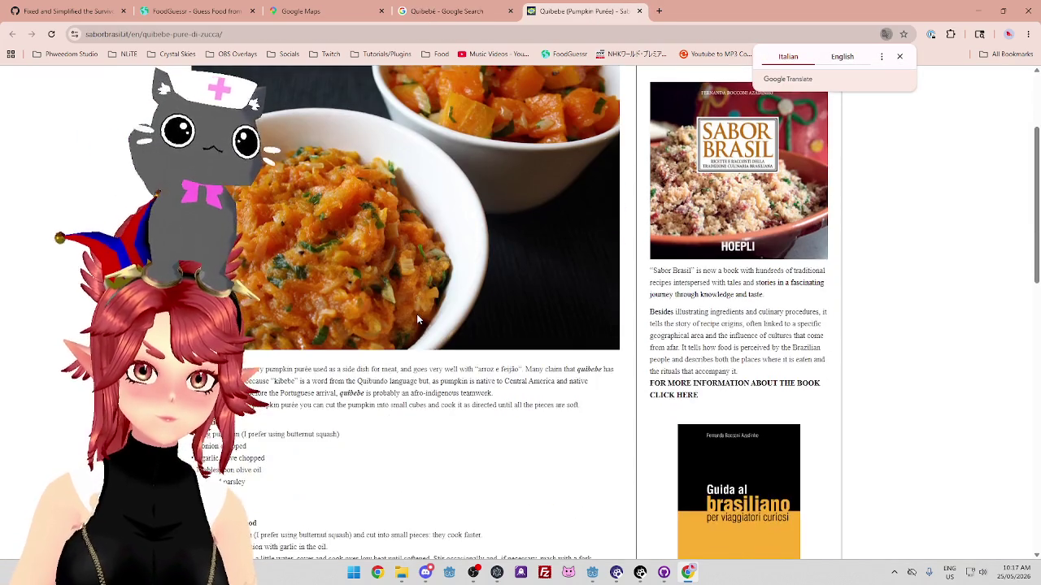
pyautogui.scroll(-1, 416, 314)
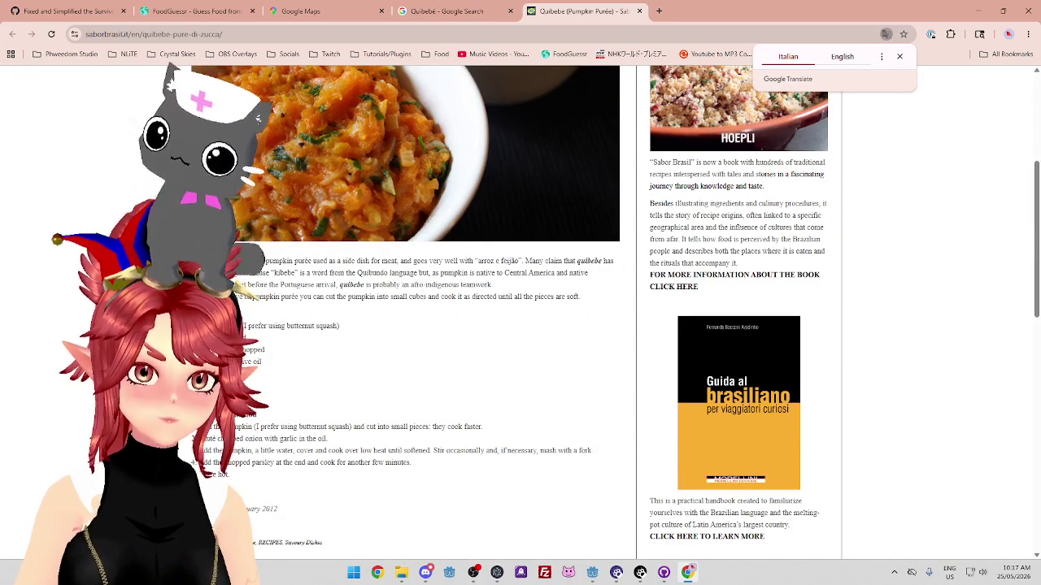
pyautogui.moveTo(208, 325); pyautogui.dragTo(265, 363)
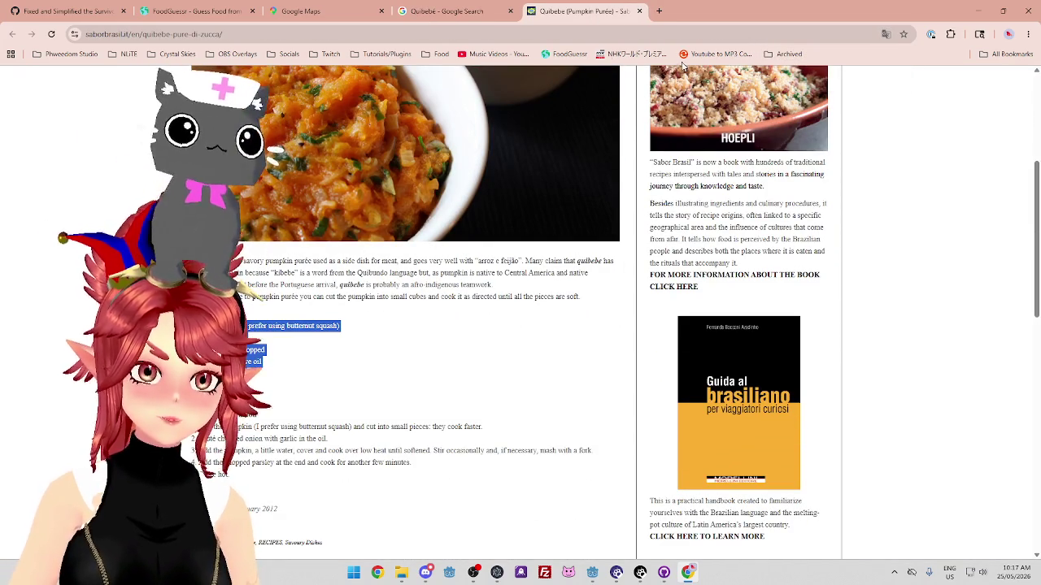
# Close the recipe tab and switch Google Search to the All results for Quibebé
pyautogui.click(639, 10)
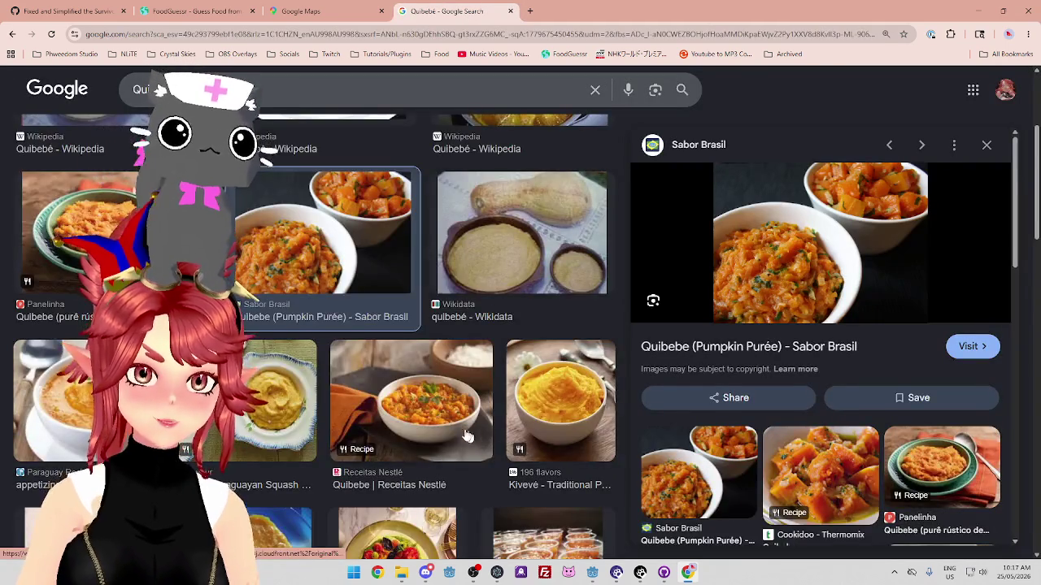
pyautogui.scroll(3, 390, 382)
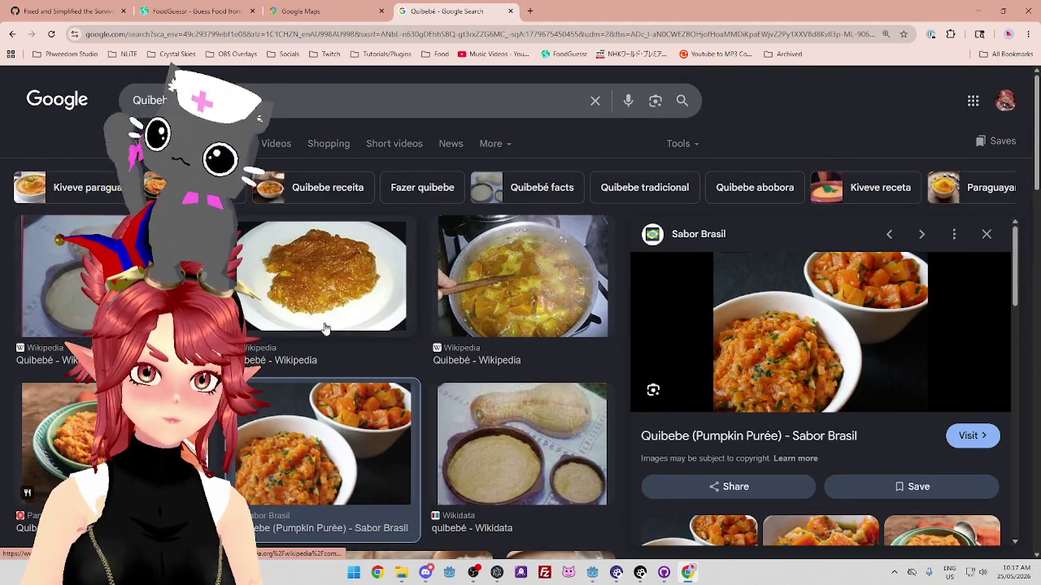
pyautogui.scroll(-3, 420, 309)
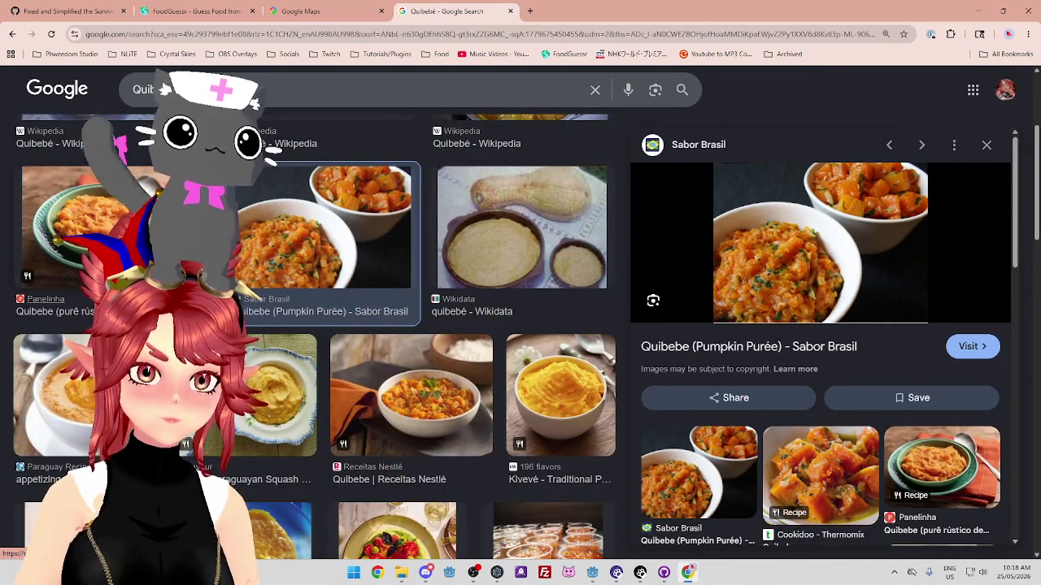
pyautogui.scroll(3, 943, 164)
pyautogui.click(151, 143)
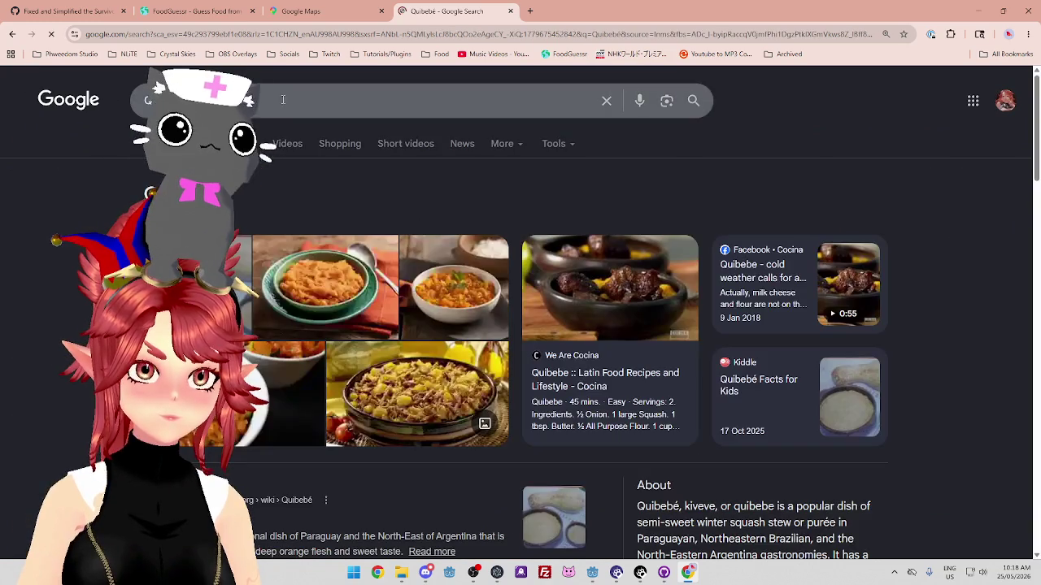
# Refine the Google search to 'Quibebé recipe' and run it
pyautogui.scroll(-3, 409, 379)
pyautogui.scroll(3, 279, 92)
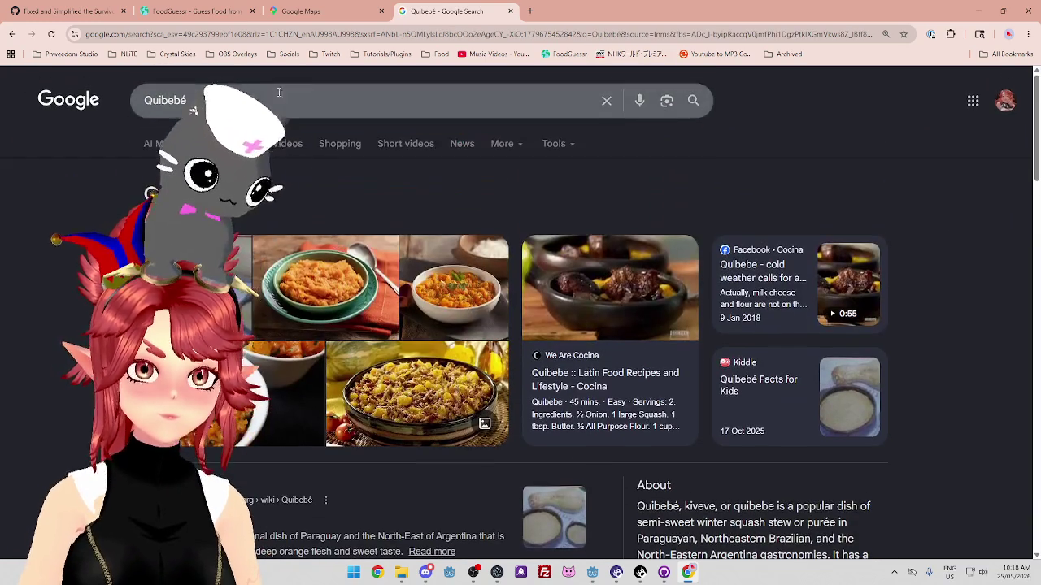
pyautogui.click(279, 92)
pyautogui.write('recipe')
pyautogui.press('Return')
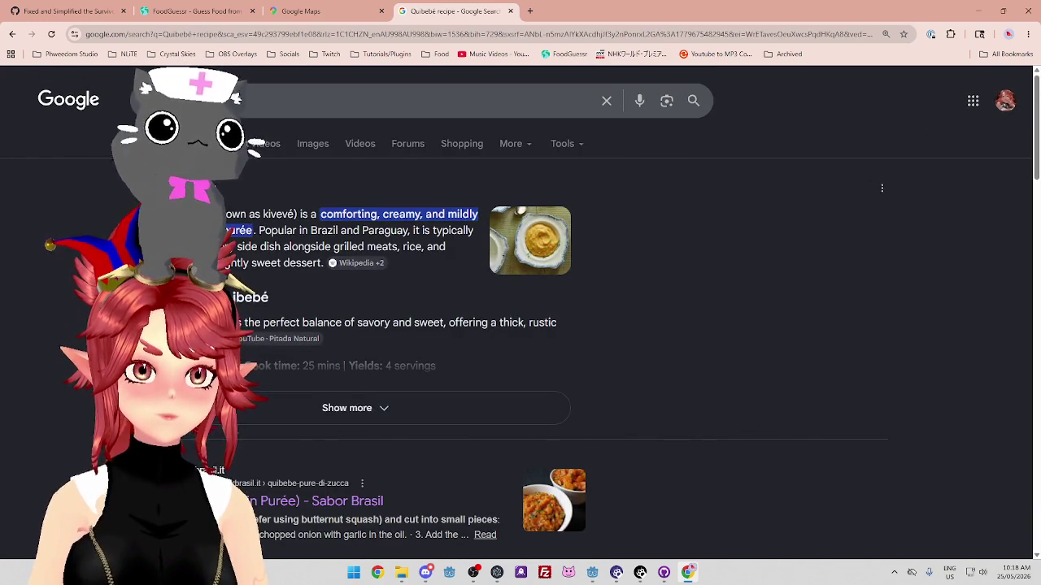
# Read the AI overview, highlighting its lines on popularity in Brazil and Paraguay and side-dish serving
pyautogui.scroll(-1, 520, 325)
pyautogui.scroll(-1, 362, 215)
pyautogui.scroll(2, 363, 215)
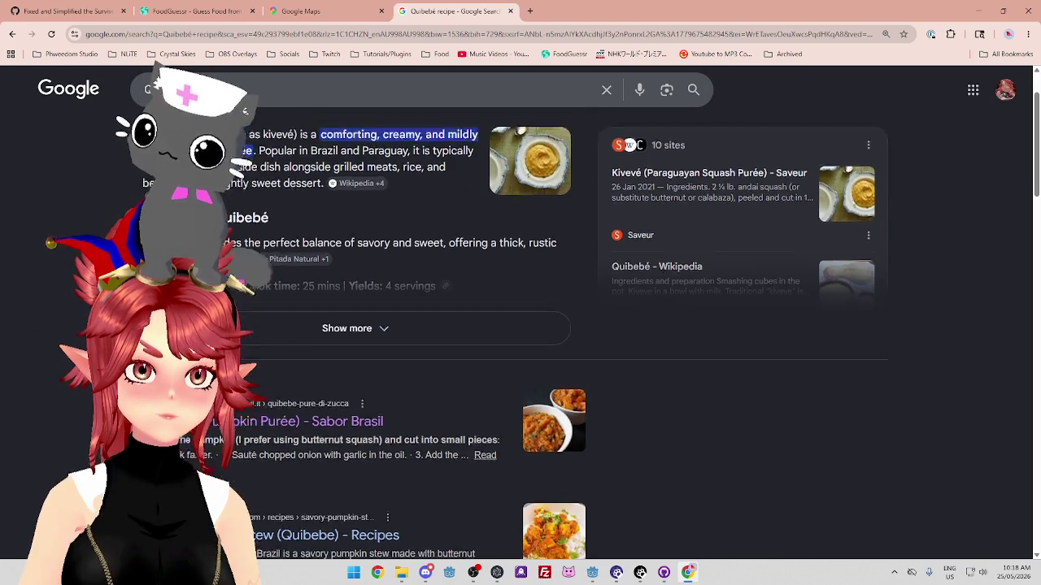
pyautogui.moveTo(284, 231); pyautogui.dragTo(394, 231)
pyautogui.click(417, 232)
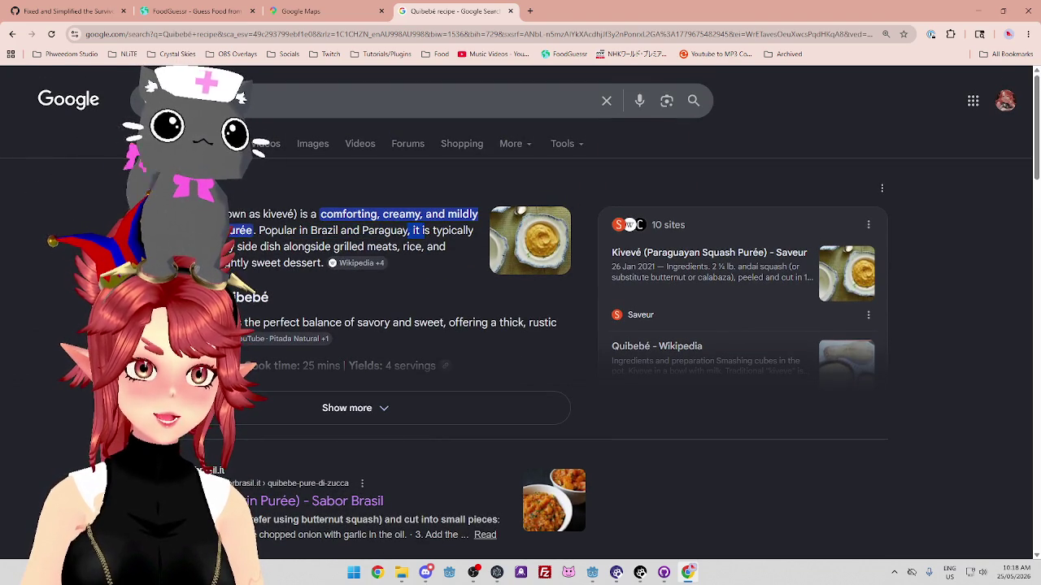
pyautogui.moveTo(237, 247); pyautogui.dragTo(364, 247)
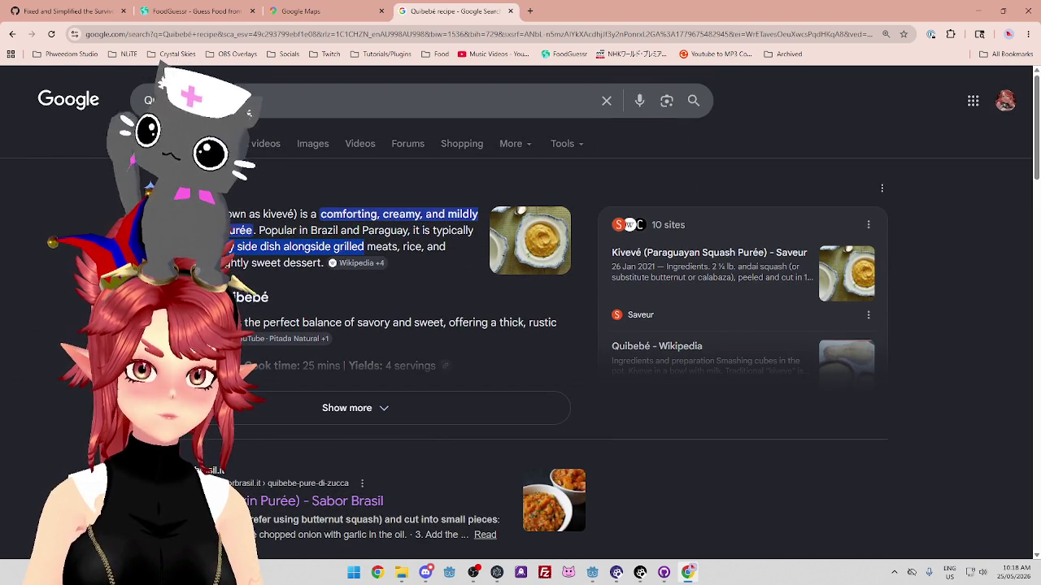
# Expand the Traditional Quibebé recipe overview, read its full ingredient list, and return to FoodGuessr
pyautogui.click(341, 408)
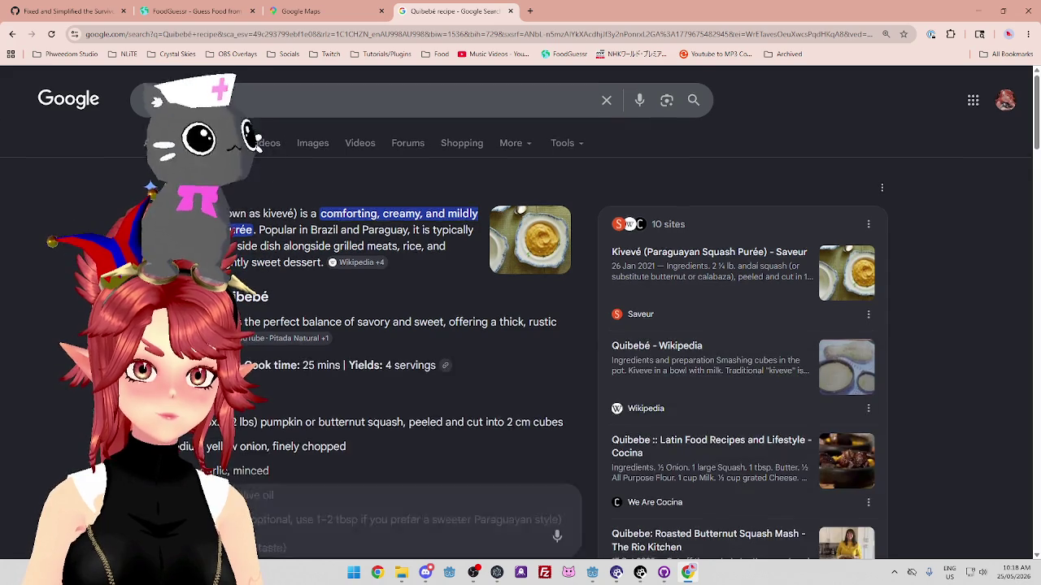
pyautogui.scroll(-3, 341, 366)
pyautogui.moveTo(163, 206); pyautogui.dragTo(344, 213)
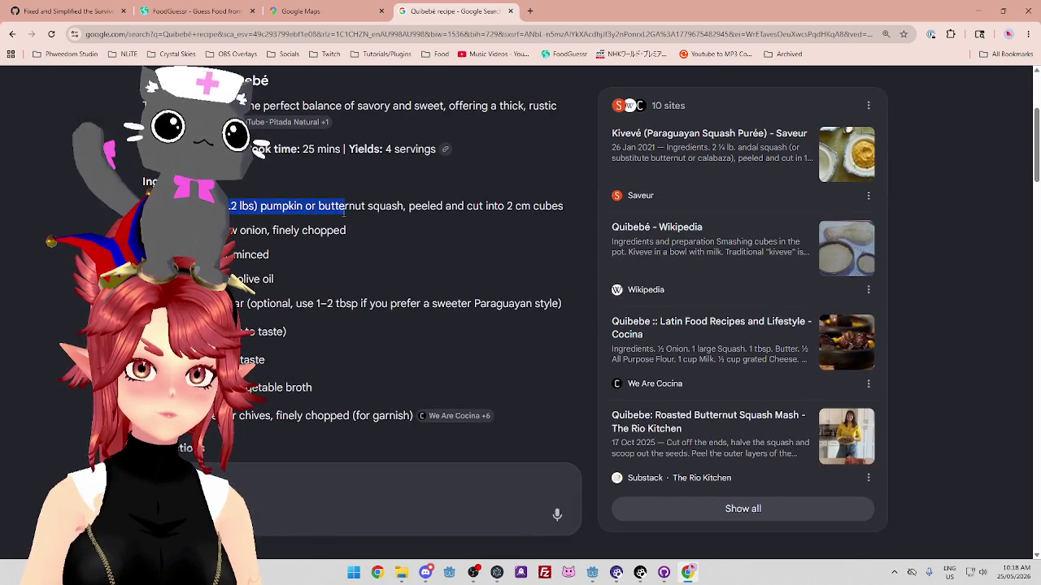
pyautogui.click(241, 232)
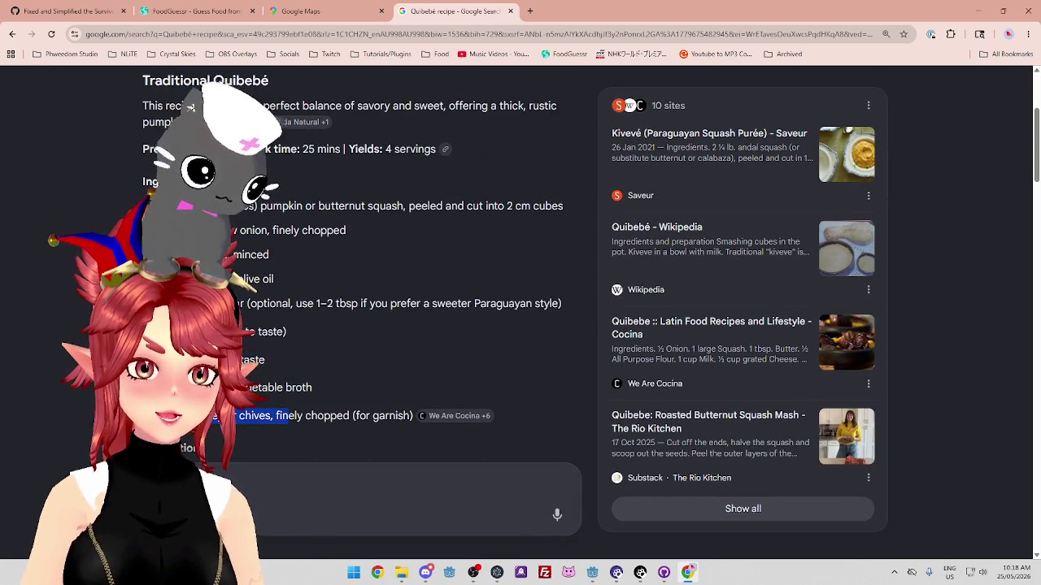
pyautogui.scroll(-2, 358, 325)
pyautogui.scroll(5, 358, 325)
pyautogui.scroll(-2, 358, 325)
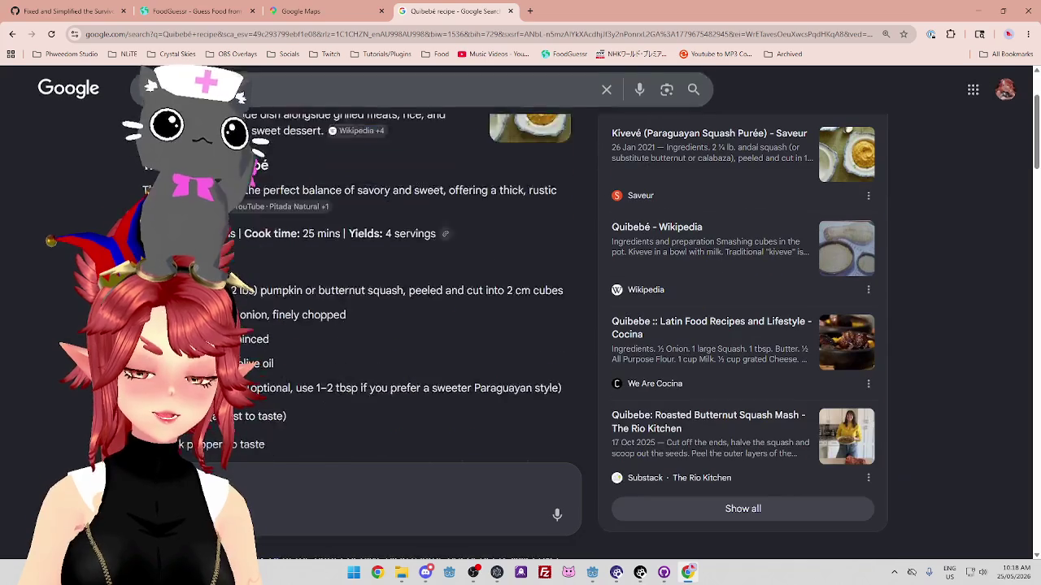
pyautogui.scroll(-3, 288, 235)
pyautogui.scroll(3, 289, 235)
pyautogui.scroll(-3, 289, 235)
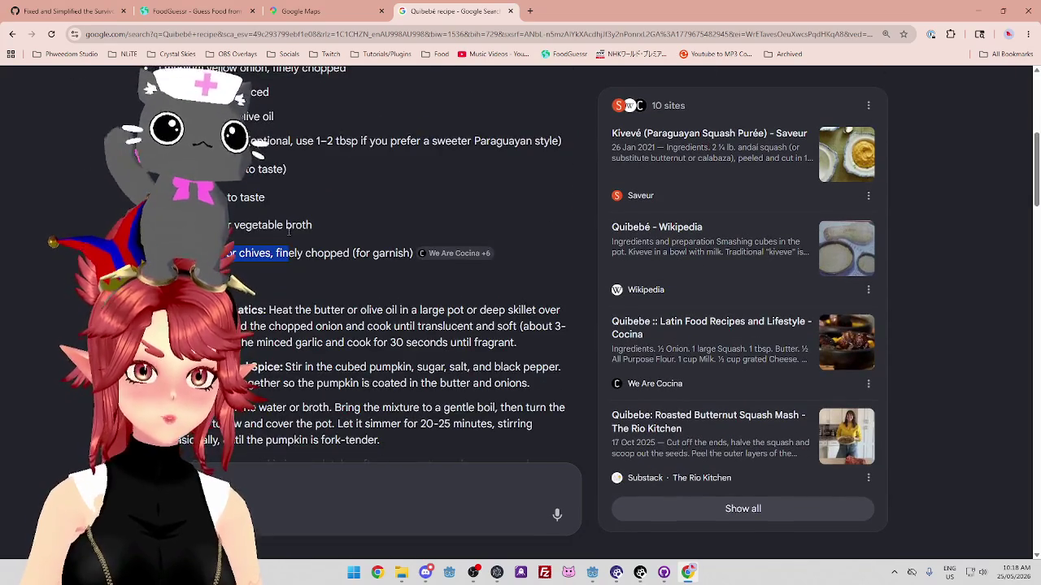
pyautogui.scroll(1, 288, 232)
pyautogui.scroll(-3, 289, 233)
pyautogui.scroll(3, 289, 233)
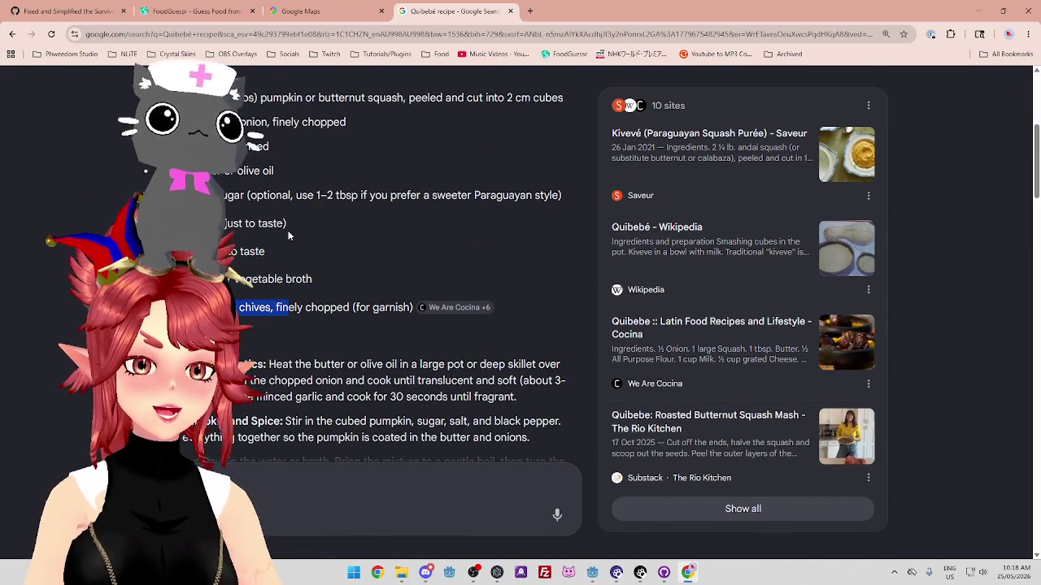
pyautogui.click(197, 12)
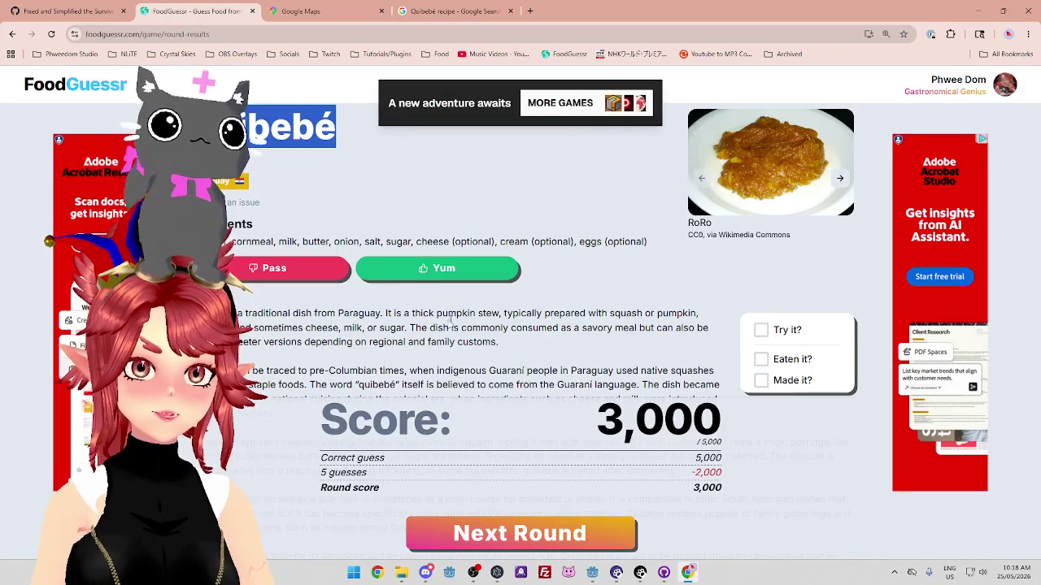
# Highlight the quibebé origin description on the round-results page, then go back to the 'Quibebé recipe' search
pyautogui.scroll(-1, 341, 268)
pyautogui.moveTo(244, 259); pyautogui.dragTo(365, 258)
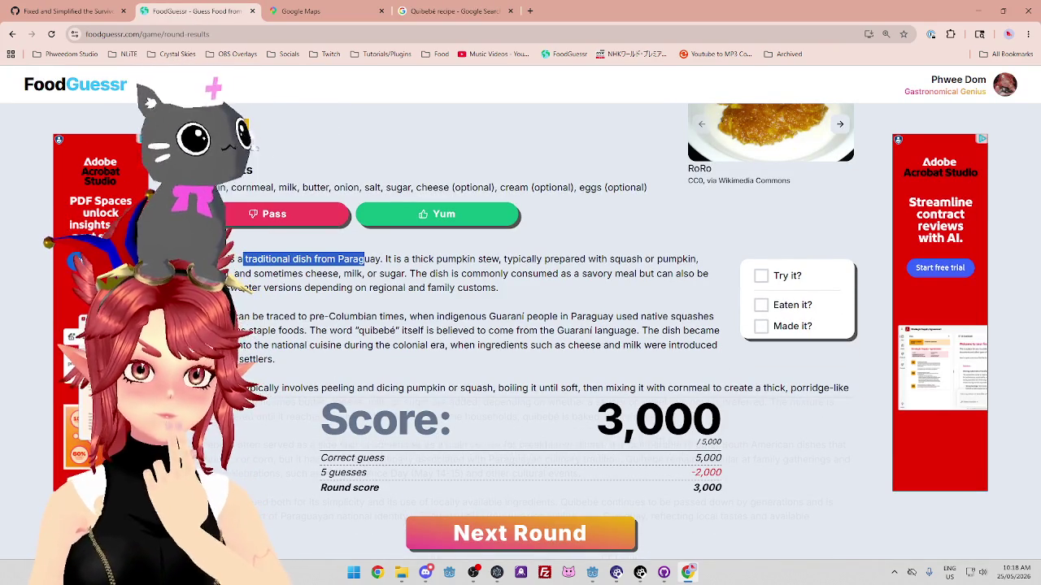
pyautogui.moveTo(236, 258); pyautogui.dragTo(707, 274)
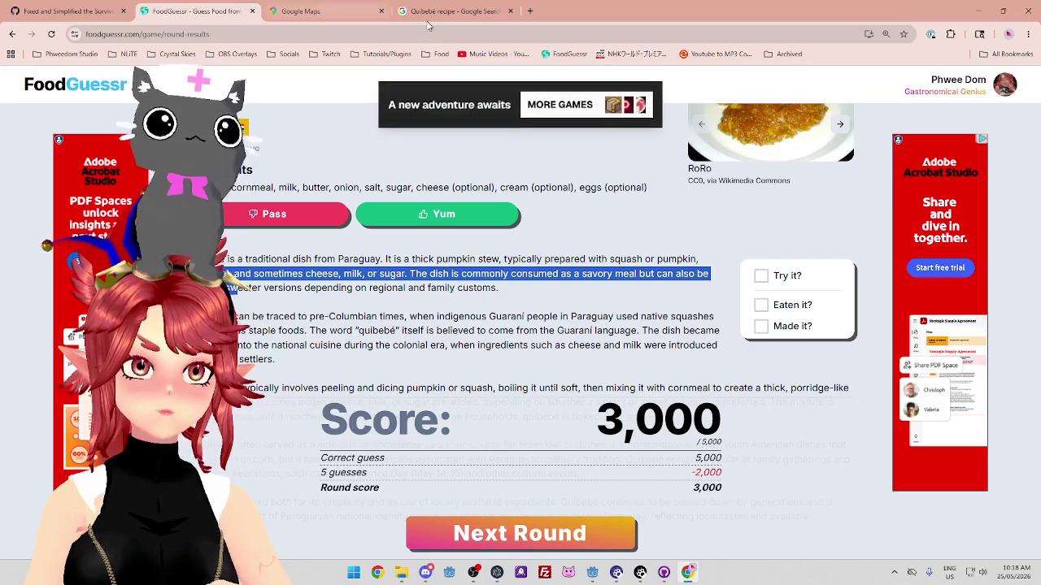
pyautogui.click(455, 10)
pyautogui.scroll(-3, 340, 338)
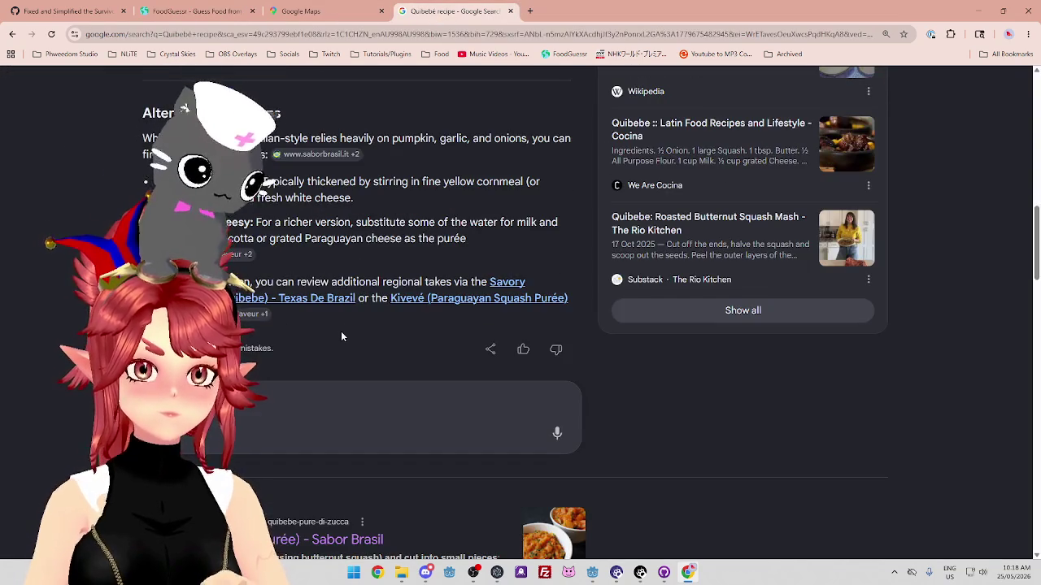
# Scroll the Quibebé results, open the pumpkin kivevé recipe in a new tab, and move to Mayo Clinic's page
pyautogui.scroll(-5, 340, 336)
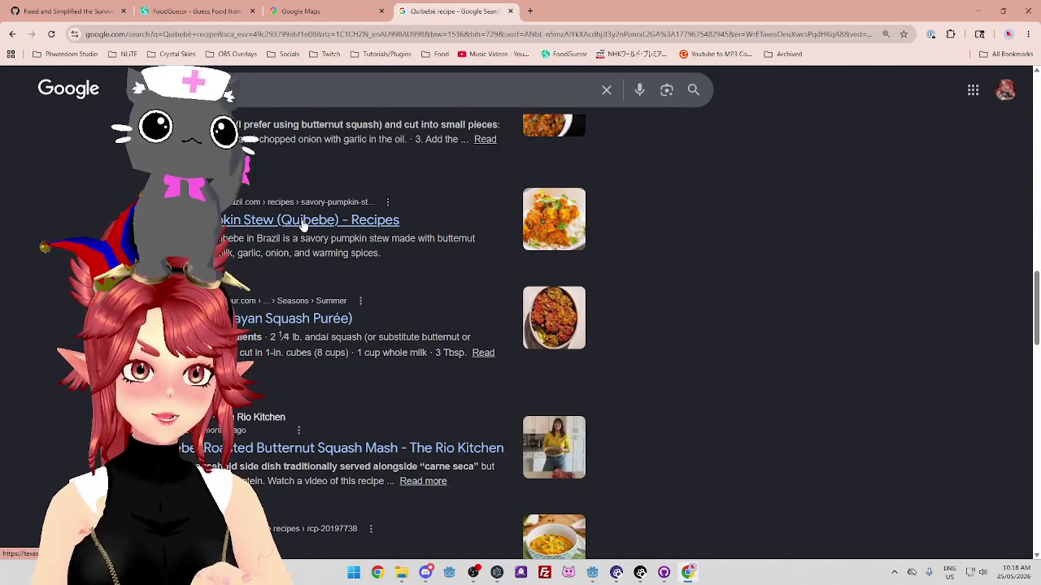
pyautogui.scroll(-3, 348, 322)
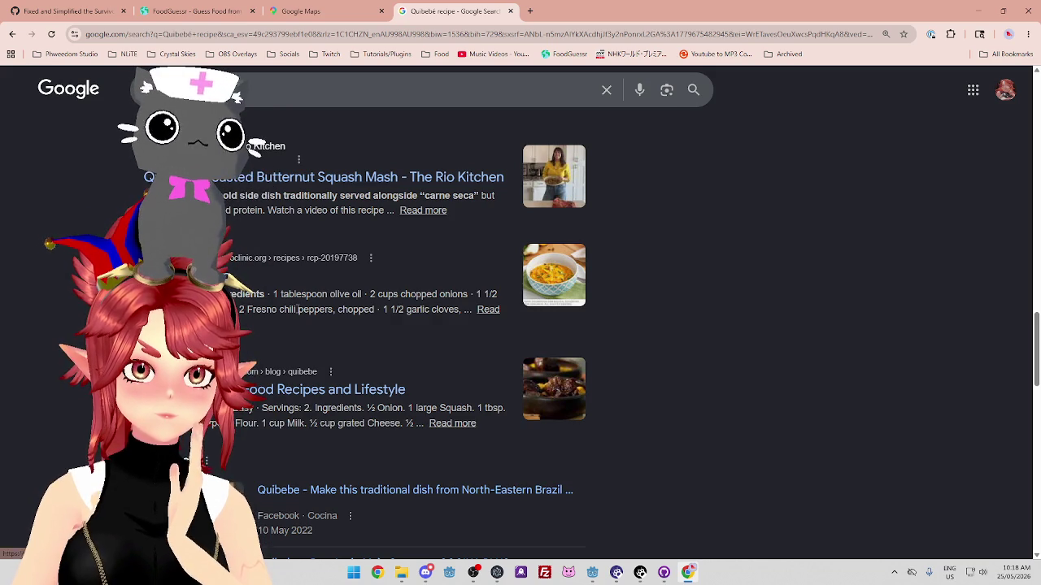
pyautogui.scroll(-1, 347, 324)
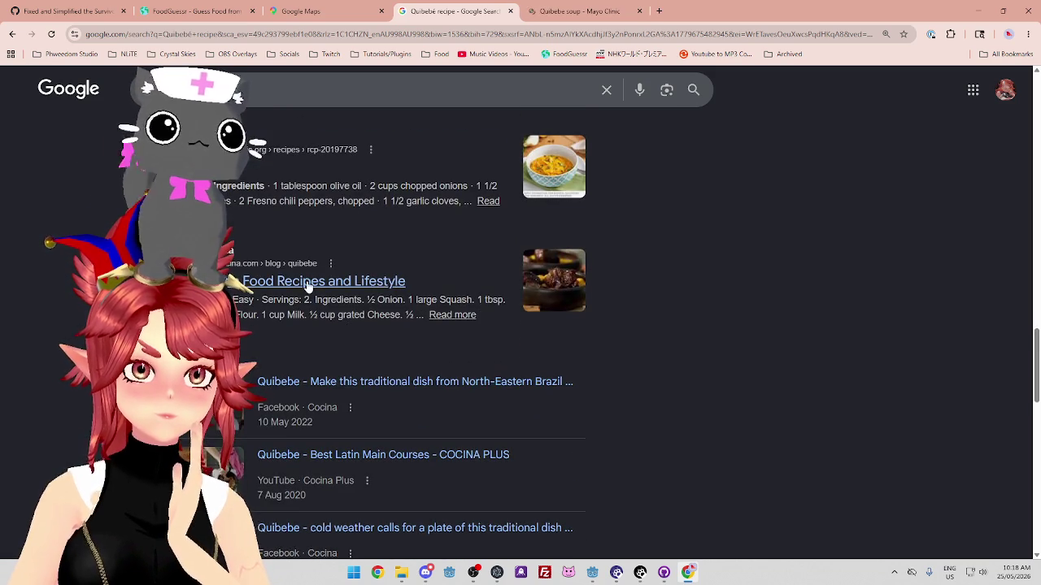
pyautogui.scroll(-3, 398, 298)
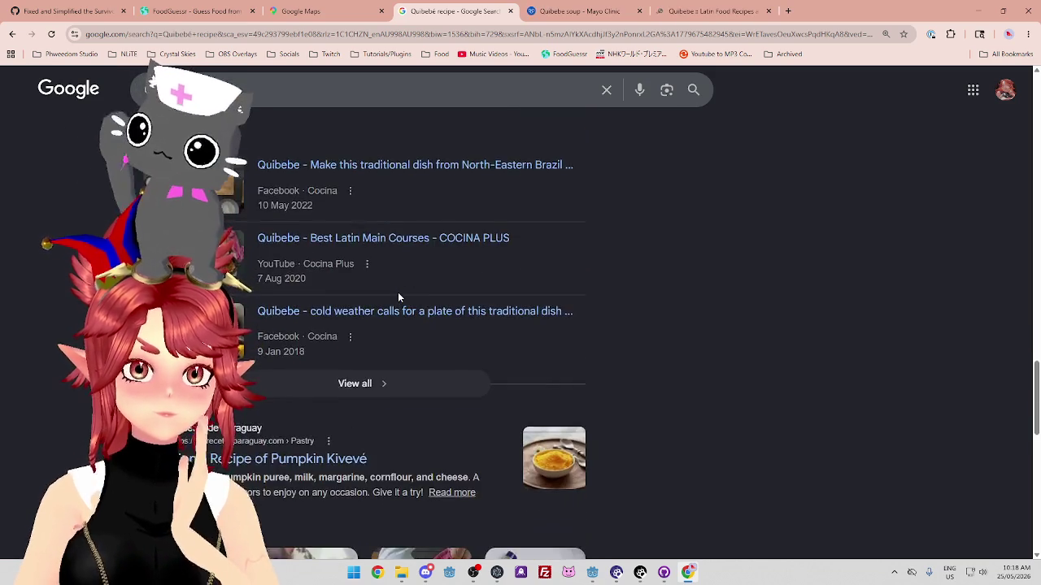
pyautogui.keyDown('ctrl'); pyautogui.click(274, 350); pyautogui.keyUp('ctrl')
pyautogui.hotkey('ctrl', 'Tab')
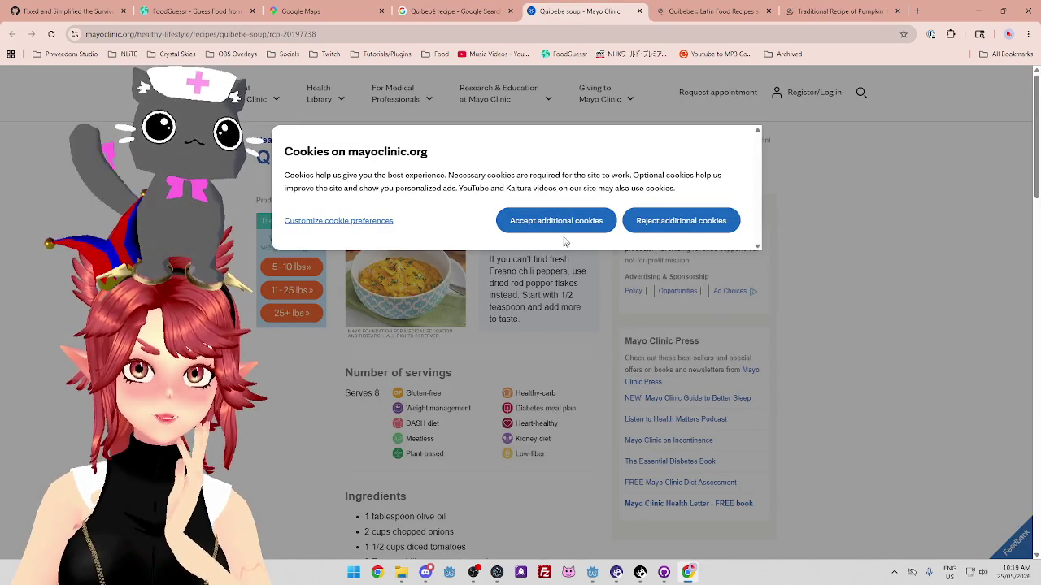
# Accept Mayo Clinic's additional cookies and highlight the quibebe soup ingredient list
pyautogui.click(594, 226)
pyautogui.scroll(-4, 445, 263)
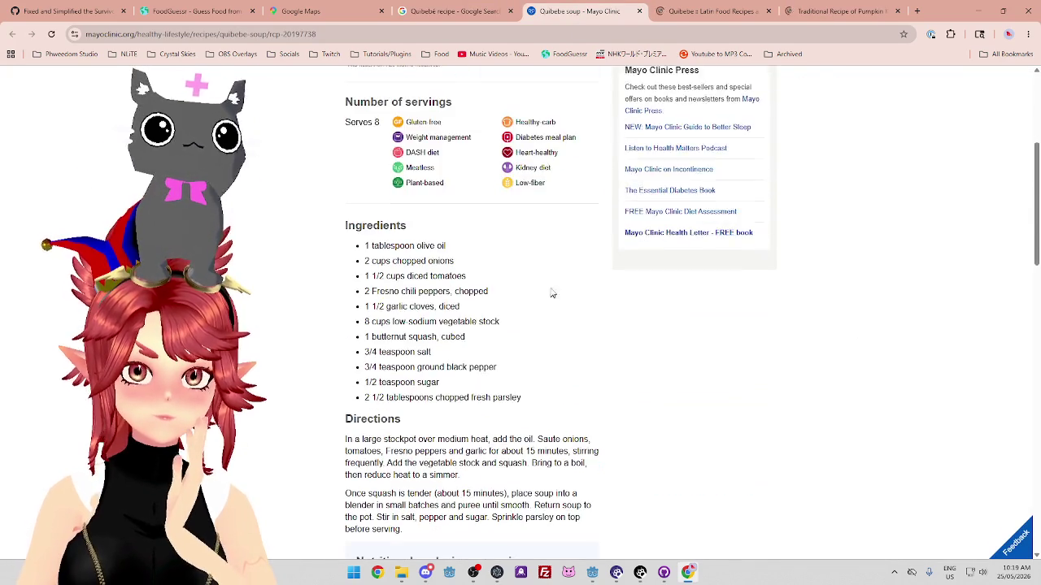
pyautogui.moveTo(450, 223)
pyautogui.mouseDown()
pyautogui.moveTo(433, 317)
pyautogui.moveTo(464, 343)
pyautogui.mouseUp()
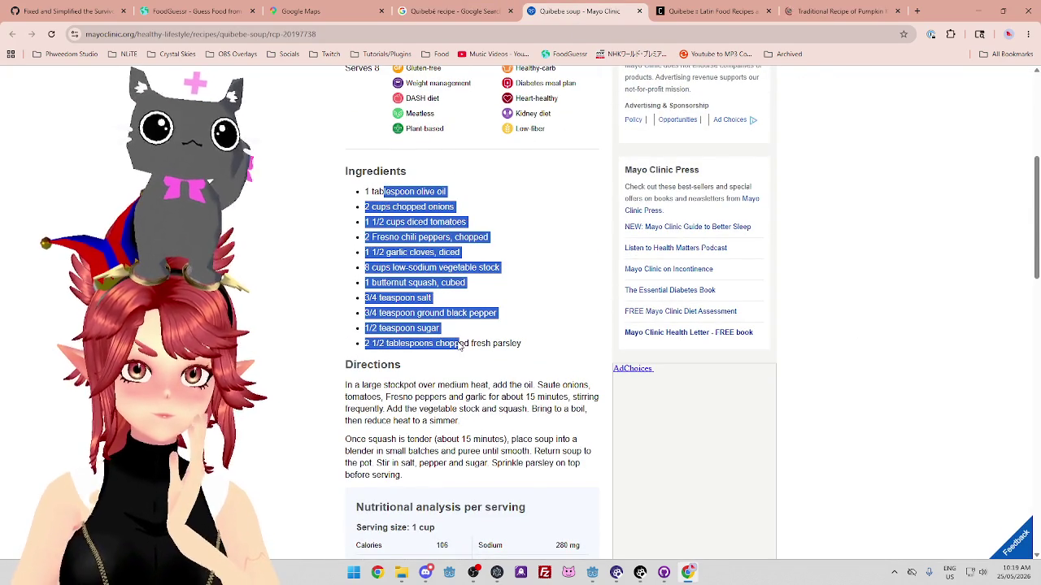
# Close the Mayo Clinic tab and scroll through We Are Cocina's quibebe ingredients and directions
pyautogui.click(639, 12)
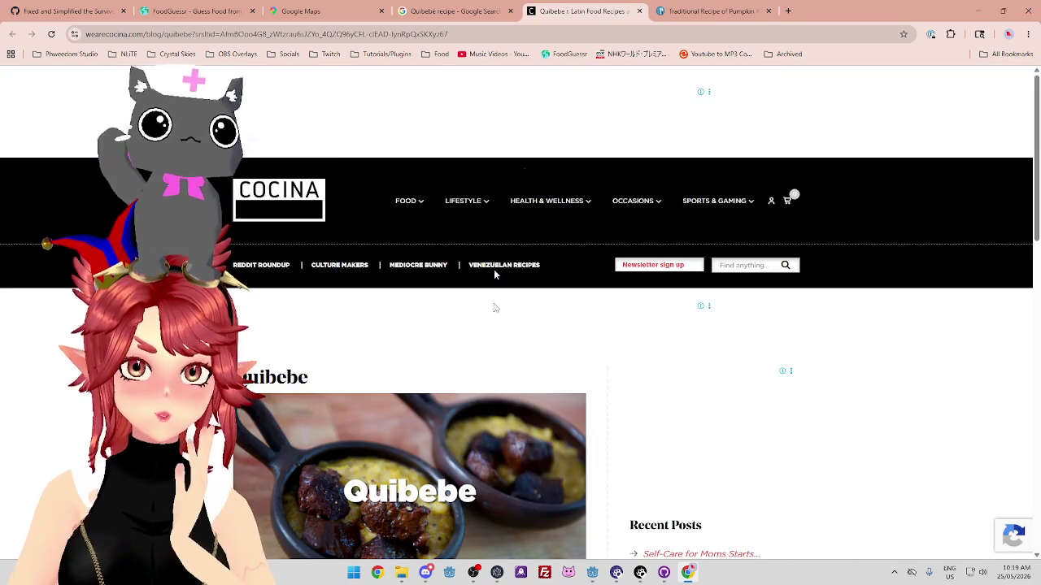
pyautogui.scroll(-4, 494, 274)
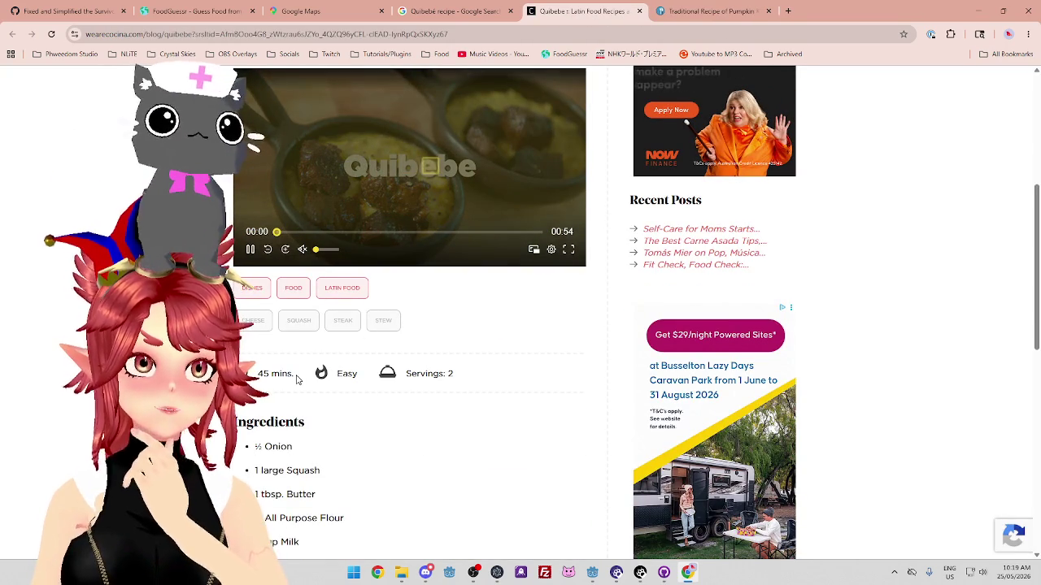
pyautogui.scroll(-3, 49, 345)
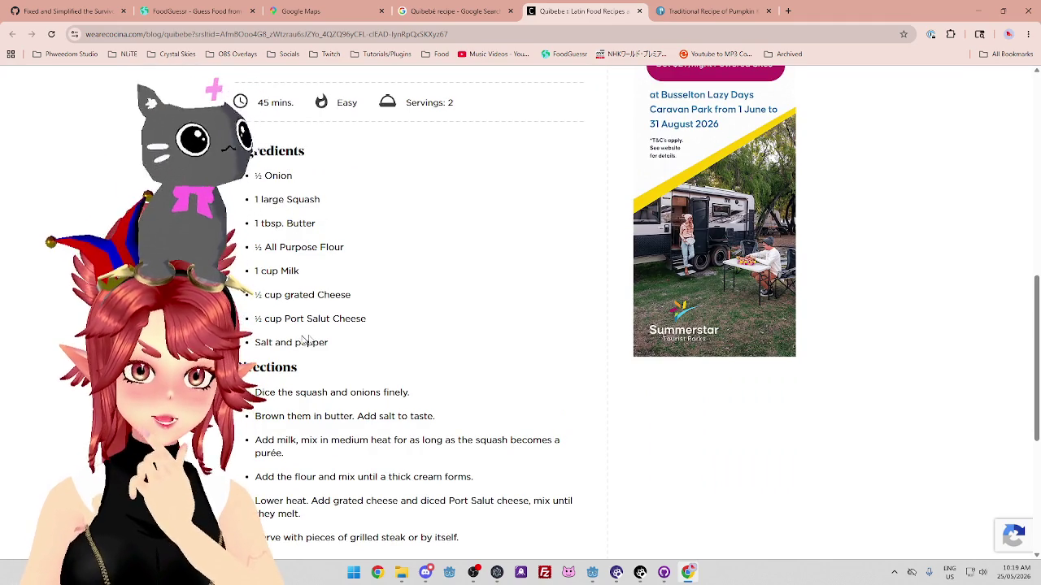
pyautogui.scroll(2, 248, 153)
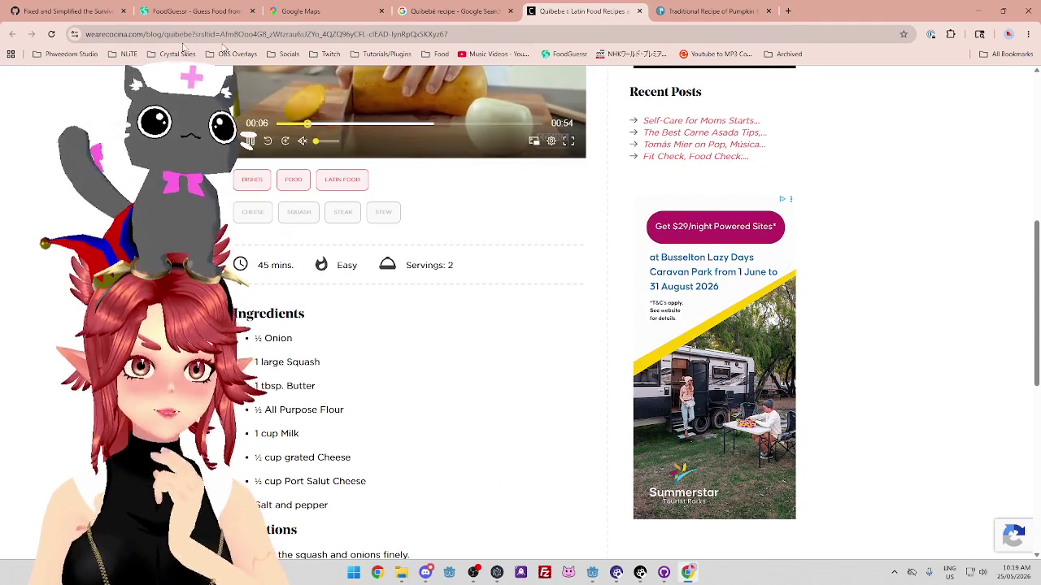
pyautogui.click(639, 11)
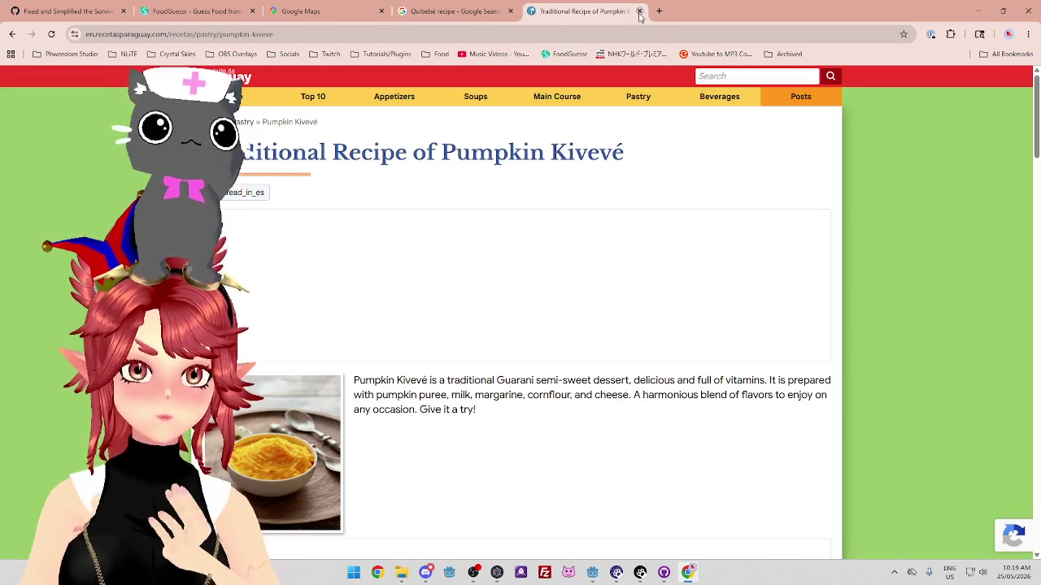
pyautogui.scroll(-6, 615, 346)
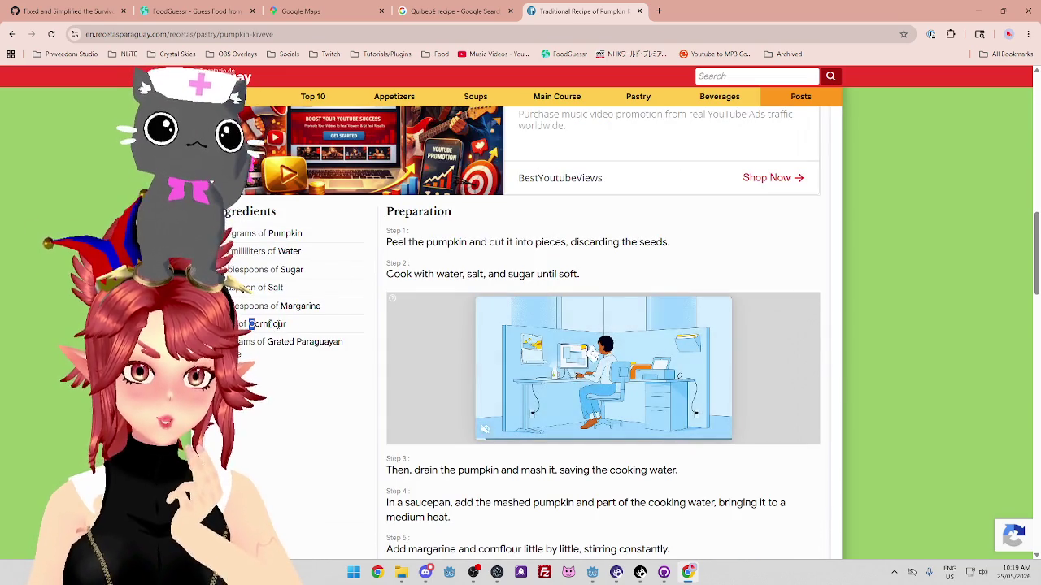
pyautogui.click(280, 234)
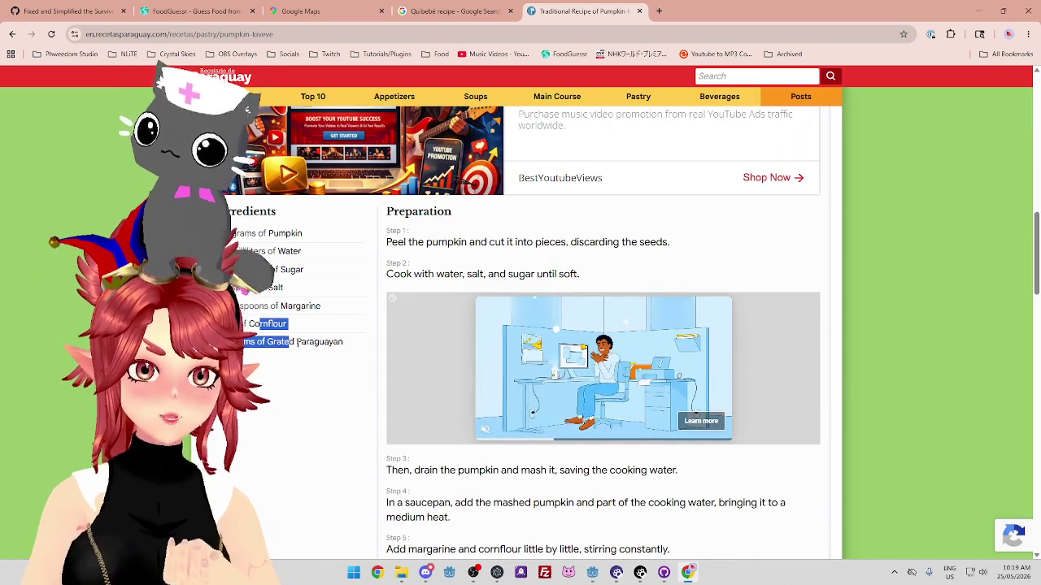
pyautogui.doubleClick(281, 341)
pyautogui.scroll(-1, 480, 228)
pyautogui.moveTo(469, 181); pyautogui.dragTo(592, 188)
pyautogui.moveTo(407, 220); pyautogui.dragTo(573, 219)
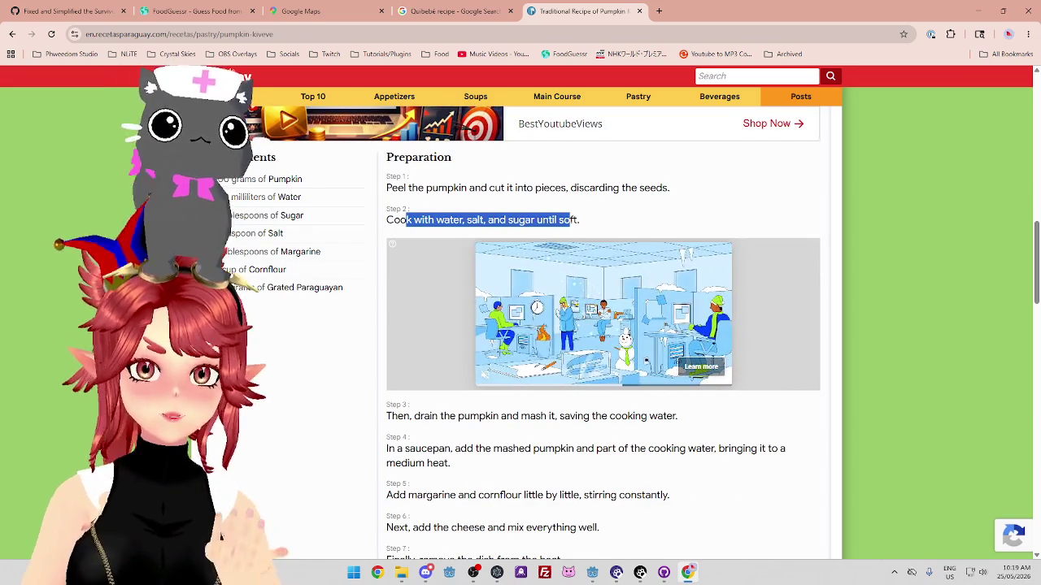
pyautogui.scroll(-3, 488, 203)
pyautogui.scroll(2, 448, 285)
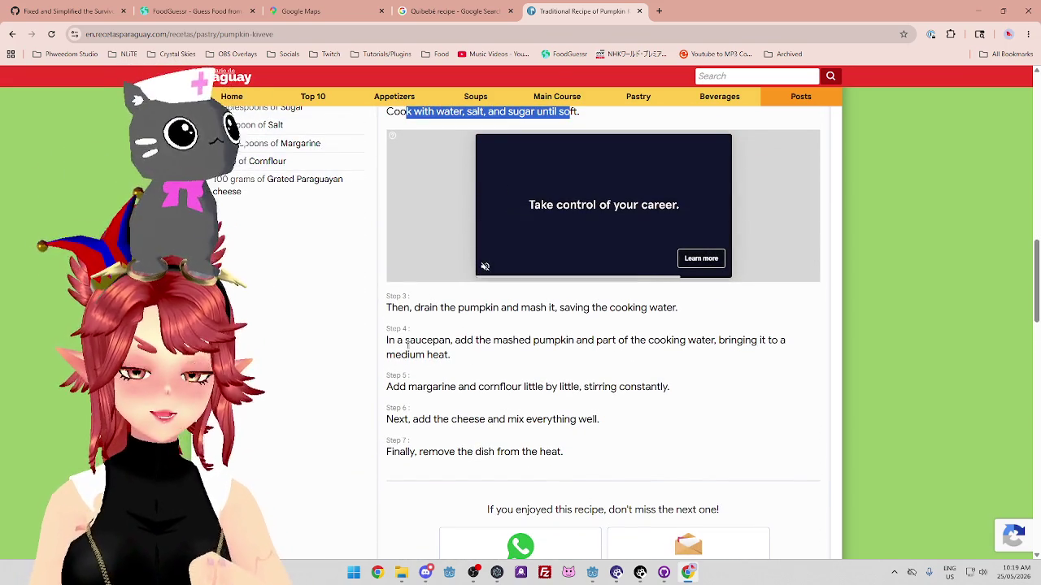
pyautogui.click(411, 304)
pyautogui.moveTo(403, 342)
pyautogui.mouseDown()
pyautogui.moveTo(465, 356)
pyautogui.moveTo(671, 344)
pyautogui.mouseUp()
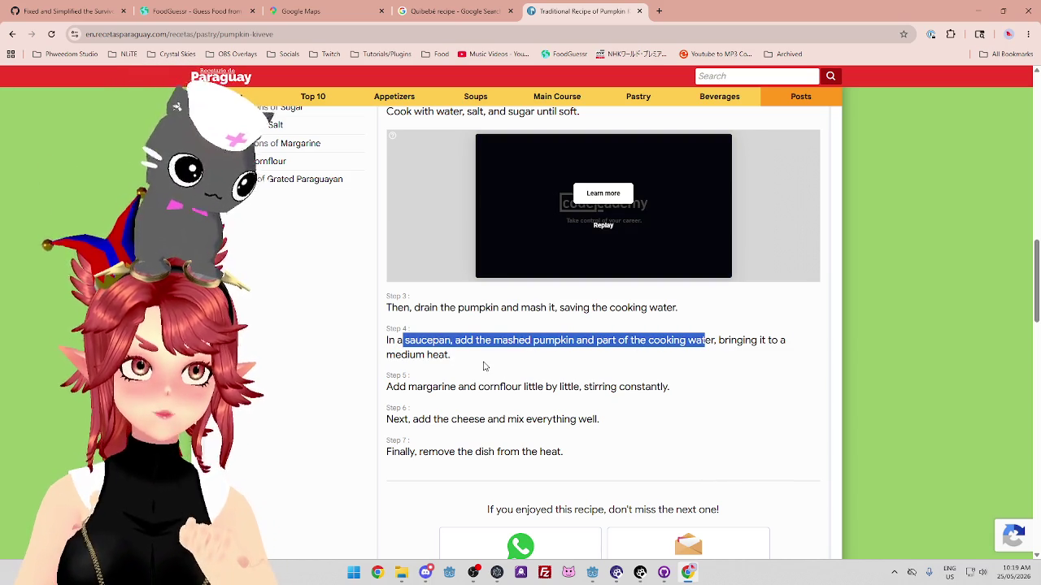
pyautogui.moveTo(418, 389); pyautogui.dragTo(544, 383)
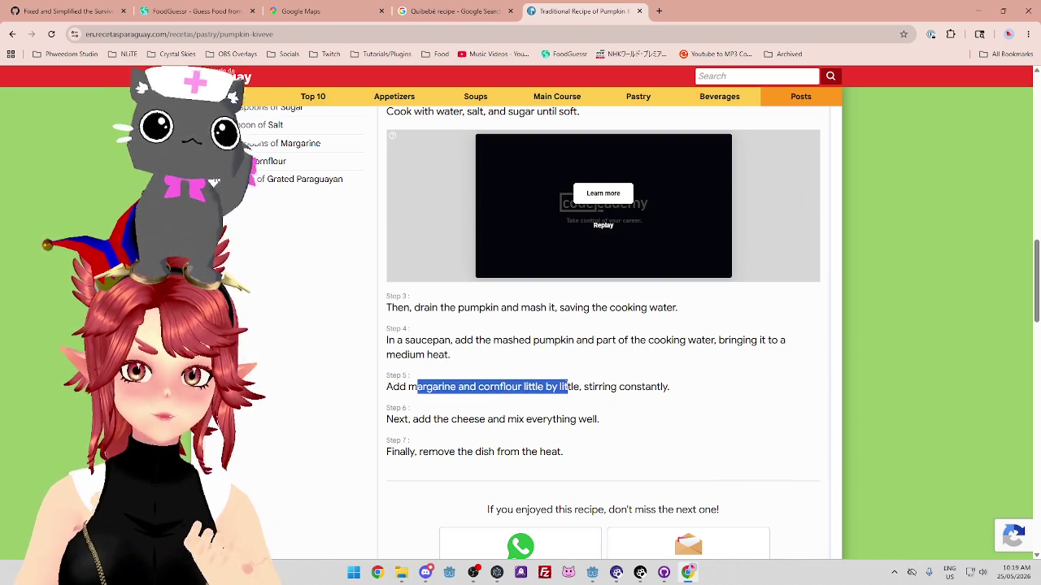
pyautogui.moveTo(424, 419); pyautogui.dragTo(502, 420)
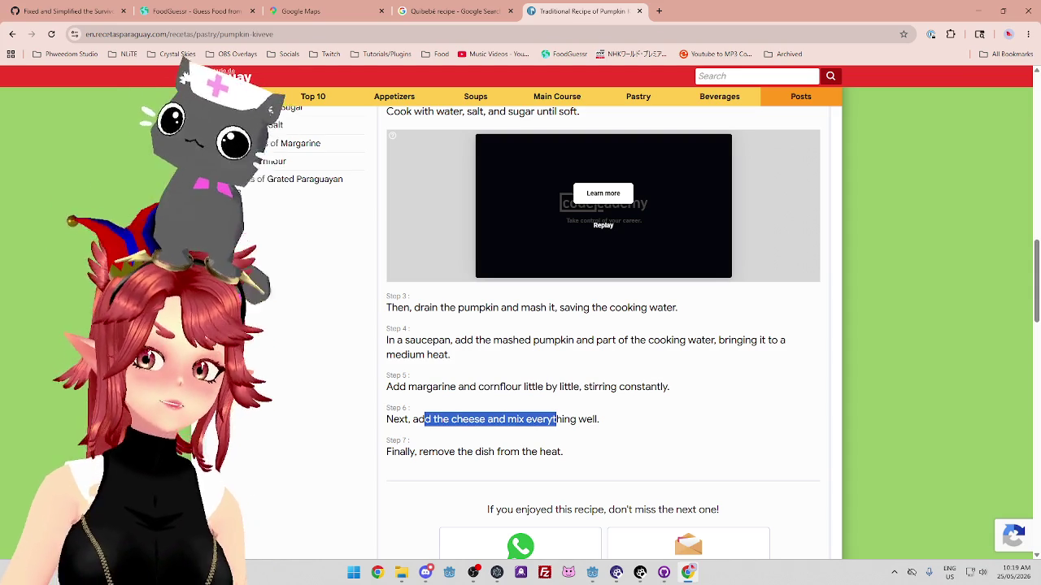
pyautogui.moveTo(478, 388); pyautogui.dragTo(502, 388)
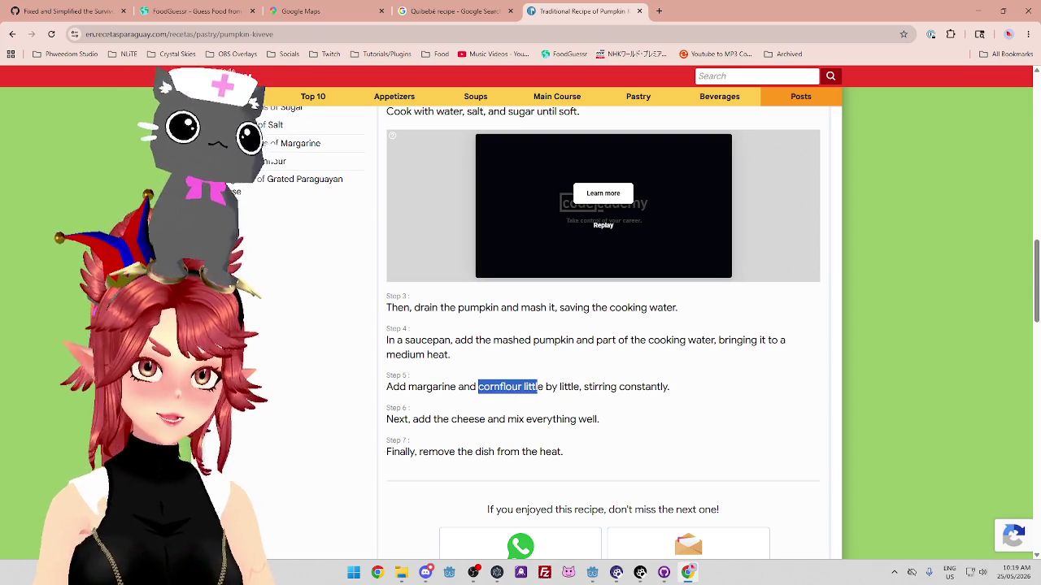
pyautogui.scroll(3, 488, 377)
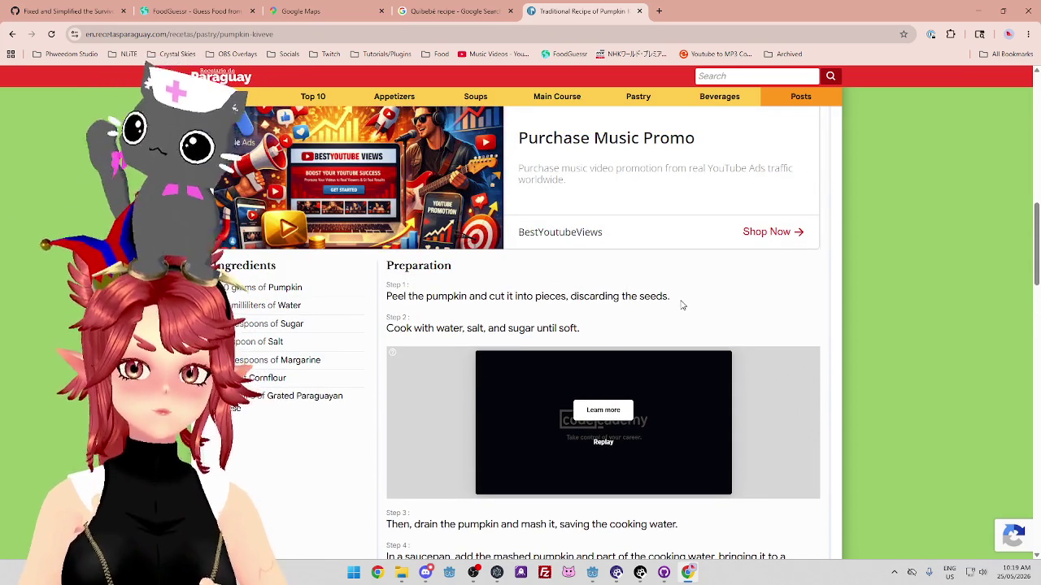
pyautogui.scroll(-4, 483, 316)
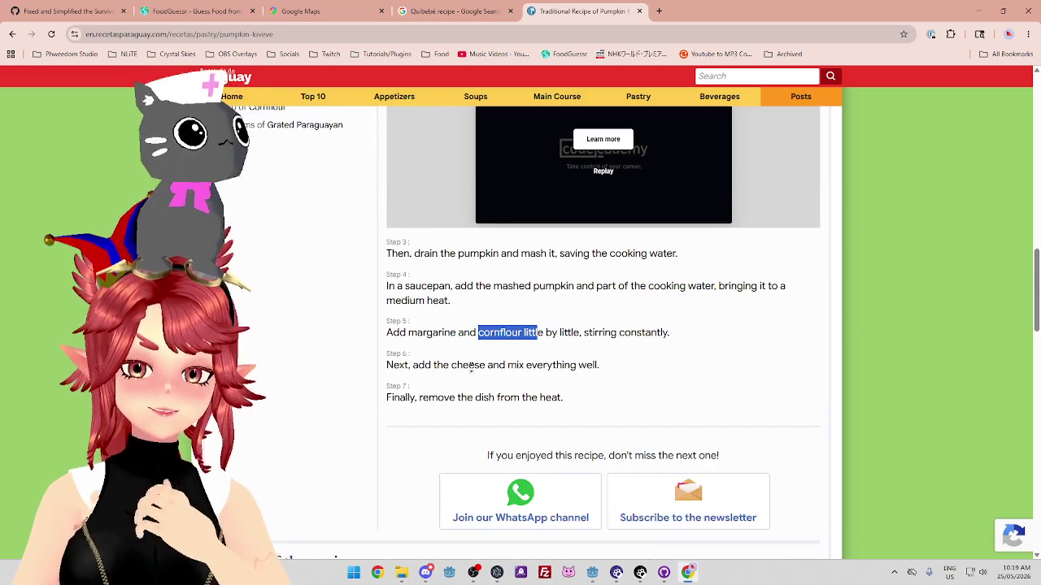
pyautogui.moveTo(434, 333); pyautogui.dragTo(575, 333)
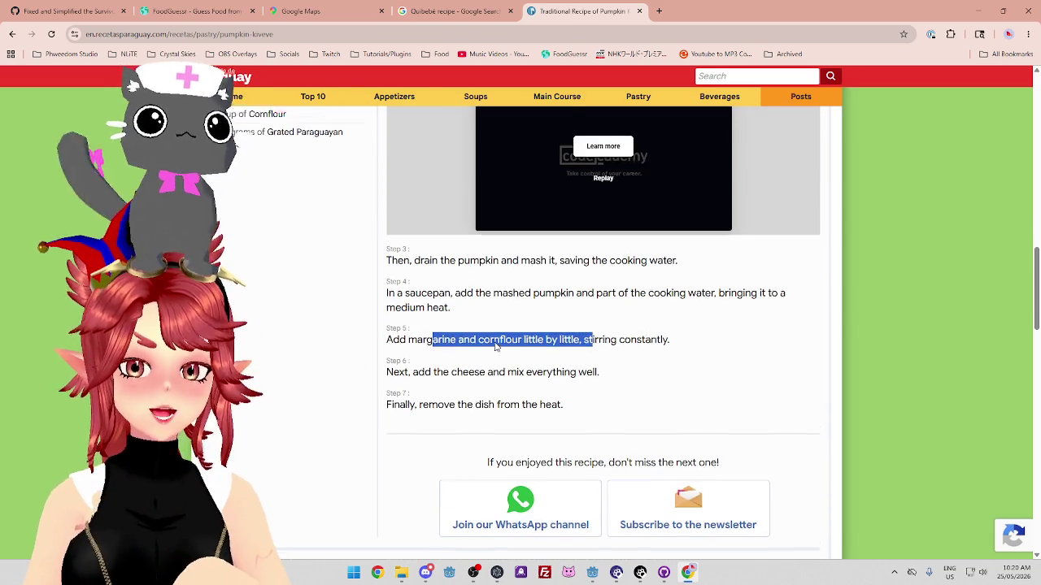
pyautogui.scroll(1, 572, 342)
pyautogui.moveTo(408, 387); pyautogui.dragTo(540, 390)
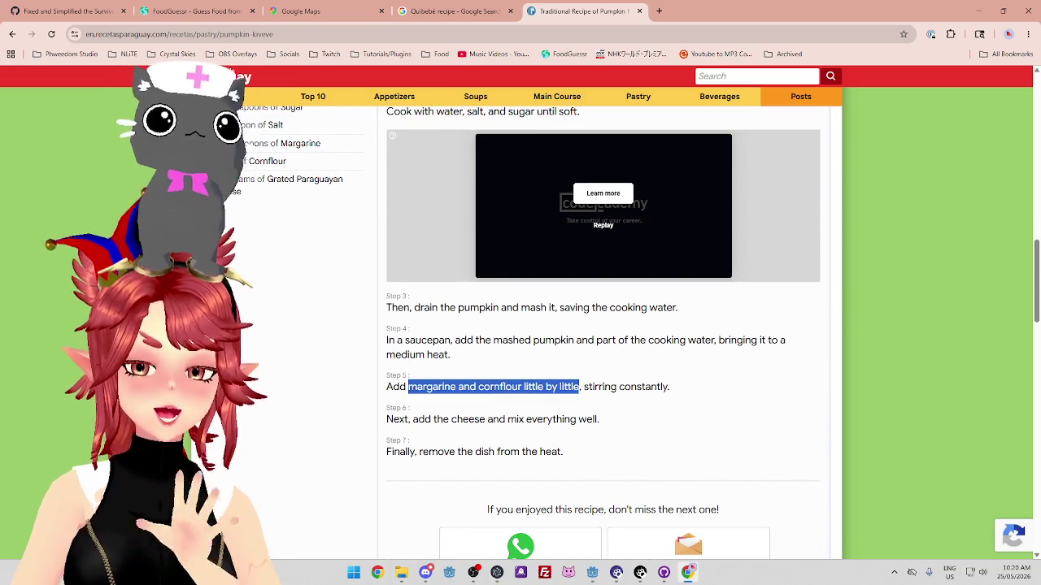
pyautogui.moveTo(605, 387); pyautogui.dragTo(437, 387)
pyautogui.click(477, 388)
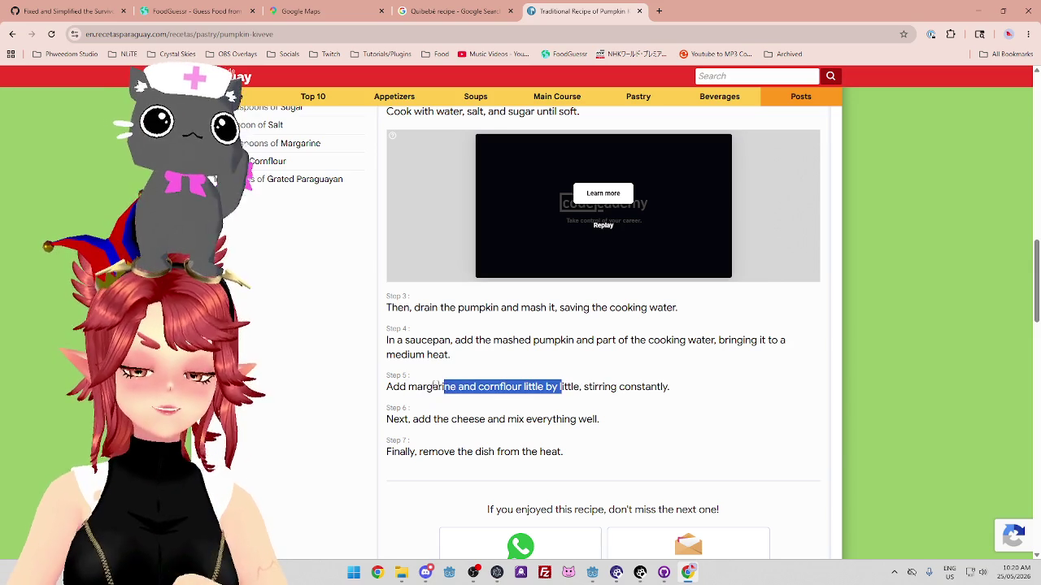
pyautogui.scroll(2, 504, 388)
pyautogui.scroll(-2, 504, 388)
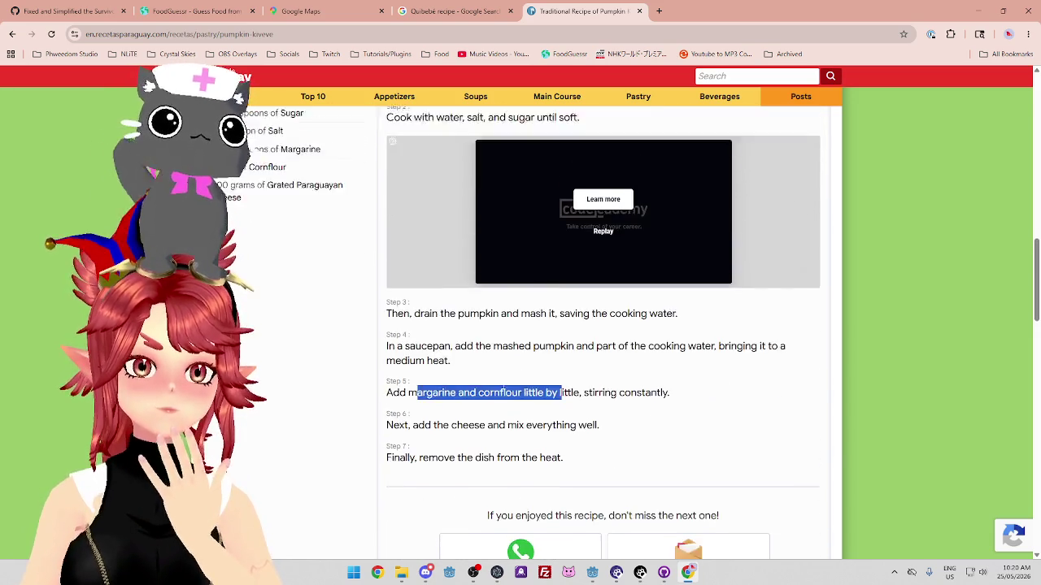
pyautogui.scroll(2, 501, 399)
pyautogui.moveTo(439, 448)
pyautogui.mouseDown()
pyautogui.moveTo(457, 463)
pyautogui.moveTo(409, 450)
pyautogui.mouseUp()
pyautogui.click(464, 470)
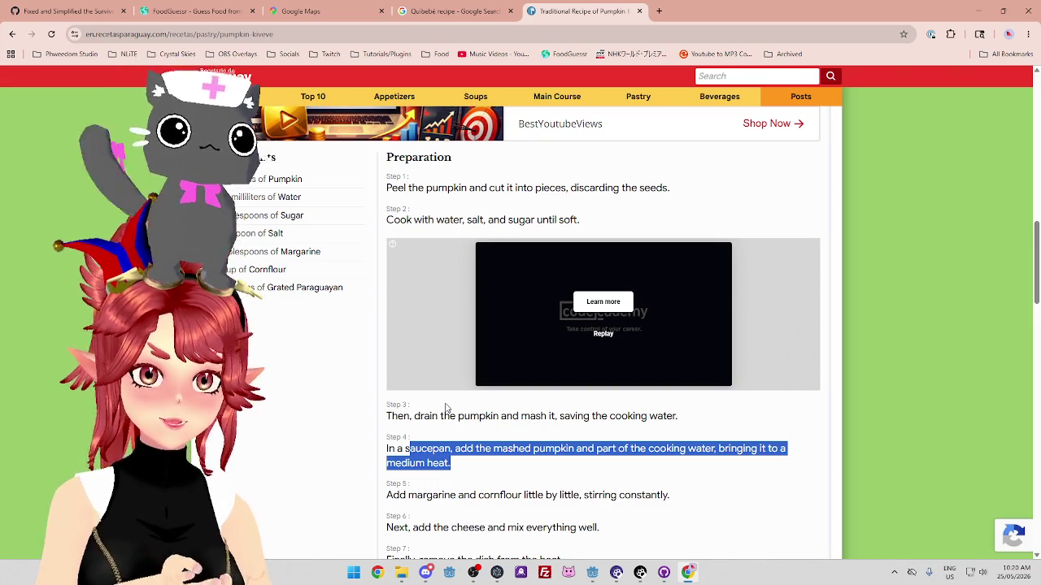
# Scroll back to the Pumpkin Kivevé introduction and select the word Kivevé
pyautogui.scroll(10, 338, 384)
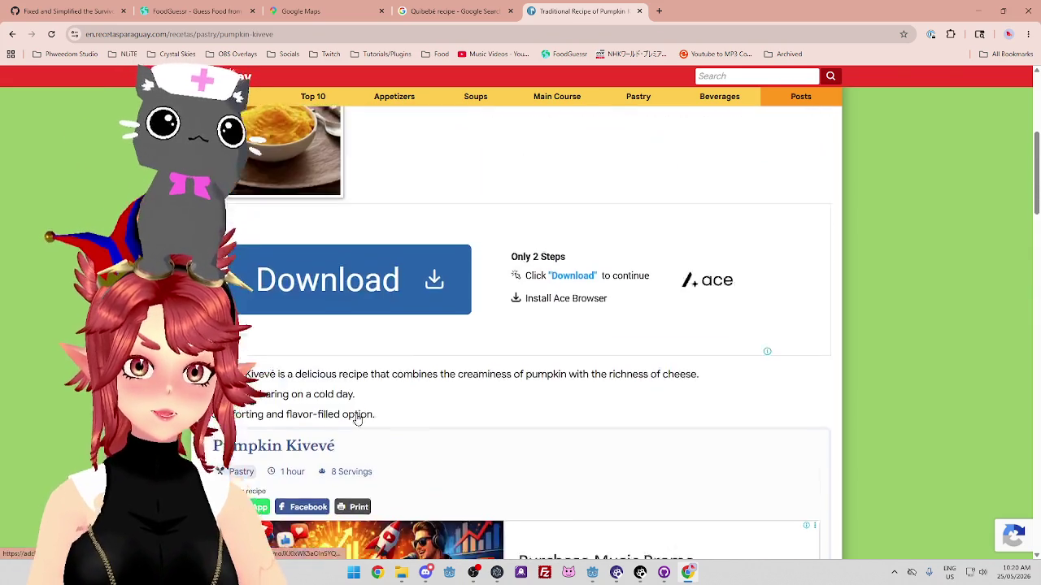
pyautogui.scroll(-2, 811, 462)
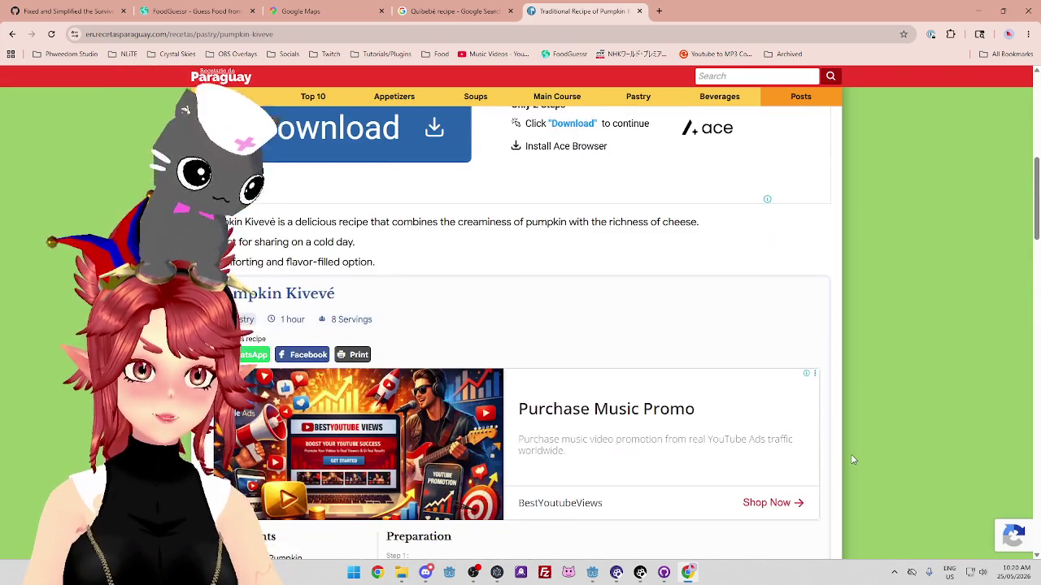
pyautogui.scroll(1, 846, 453)
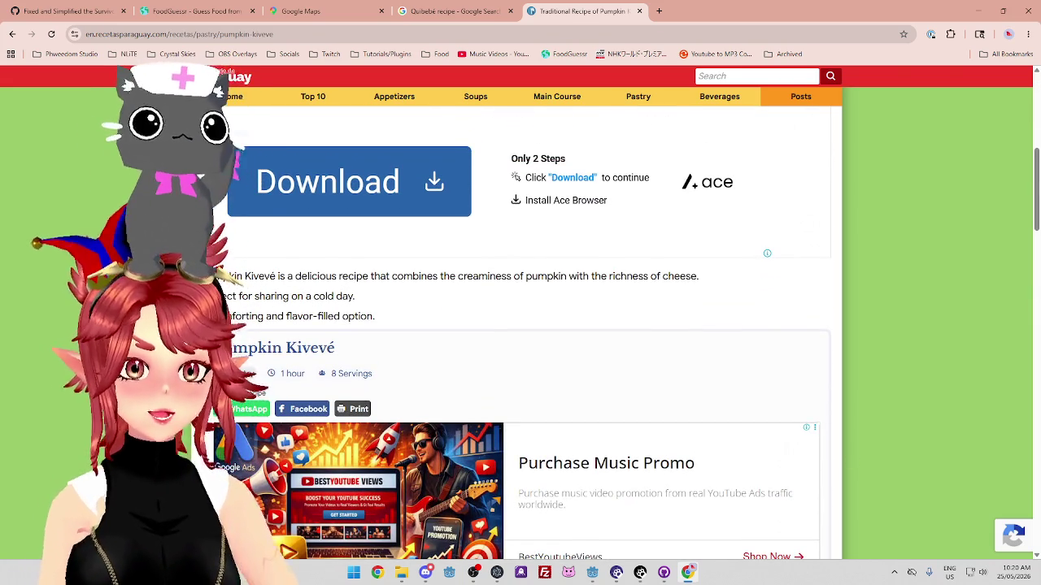
pyautogui.moveTo(276, 276); pyautogui.dragTo(220, 276)
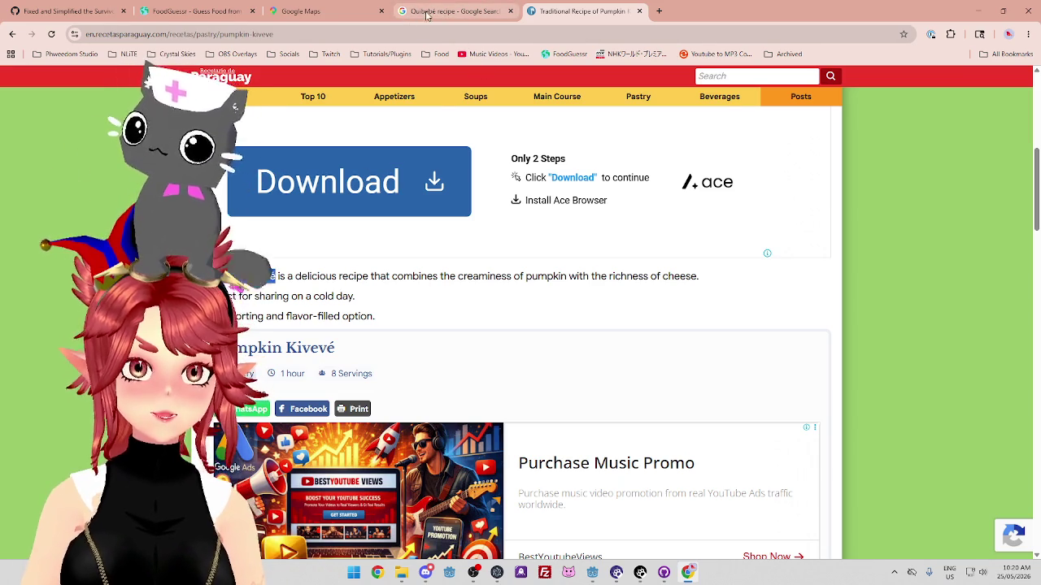
# Search 'Pumpkin Kivevé' in a new tab and close the Recetas de Paraguay recipe tab
pyautogui.click(658, 12)
pyautogui.write('Pumpkin Kivevé')
pyautogui.press('Return')
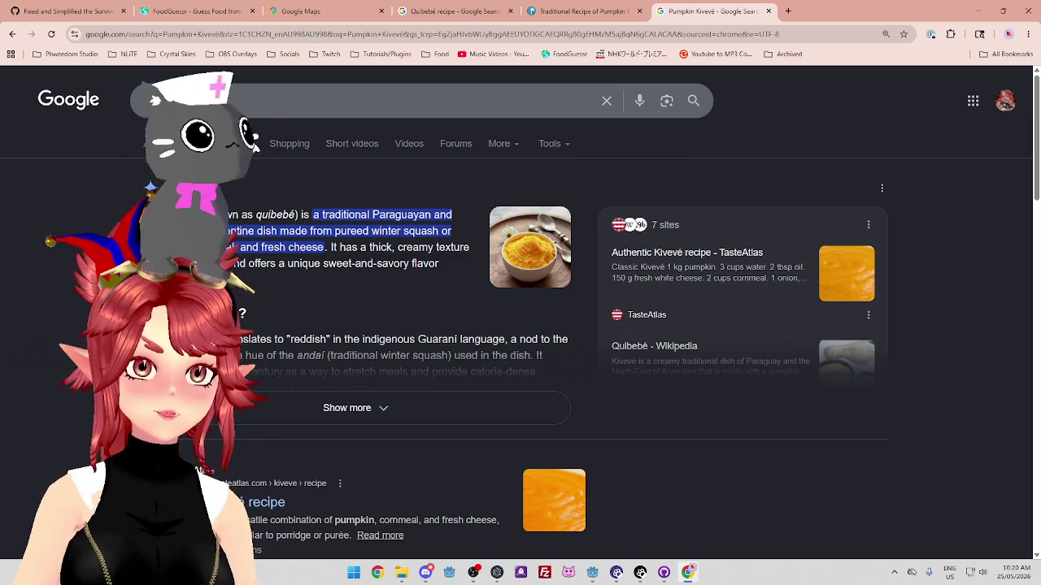
pyautogui.scroll(-3, 401, 174)
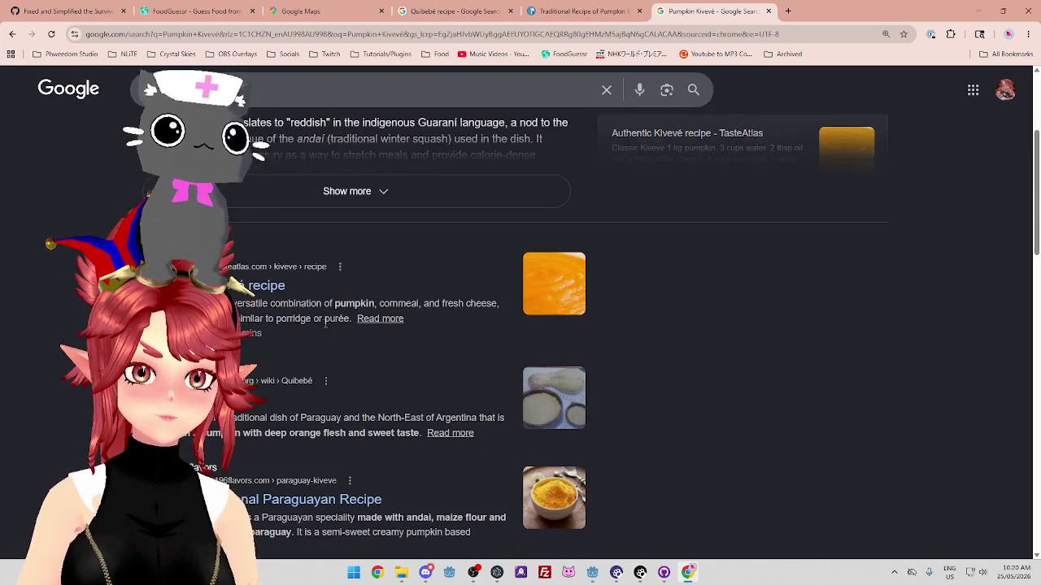
pyautogui.click(640, 11)
# Open the TasteAtlas, Squash Polenta-Kivevé and one more kivevé result in background tabs, then view TasteAtlas
pyautogui.scroll(-1, 279, 282)
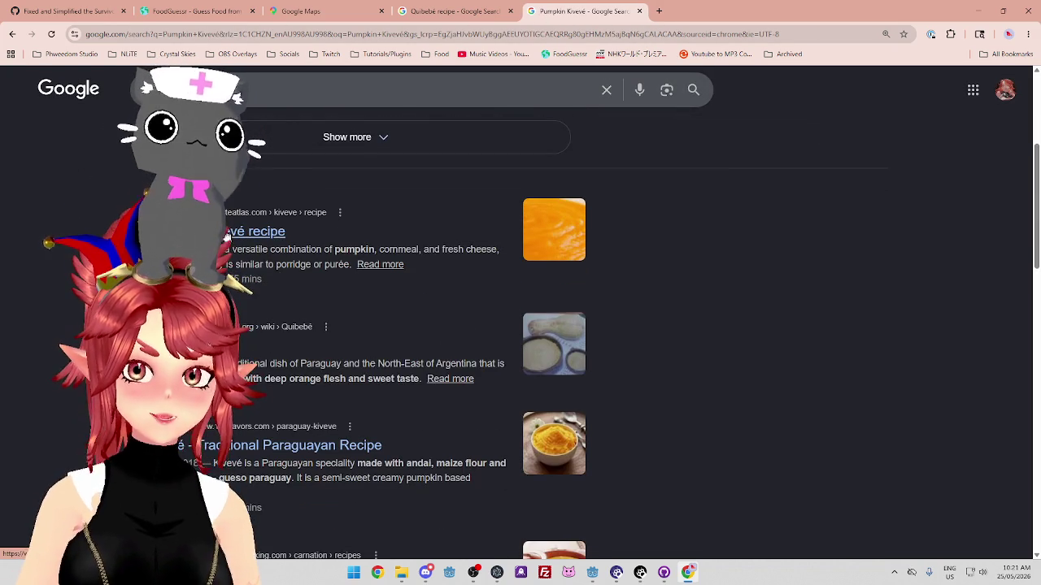
pyautogui.middleClick(269, 232)
pyautogui.scroll(-2, 238, 263)
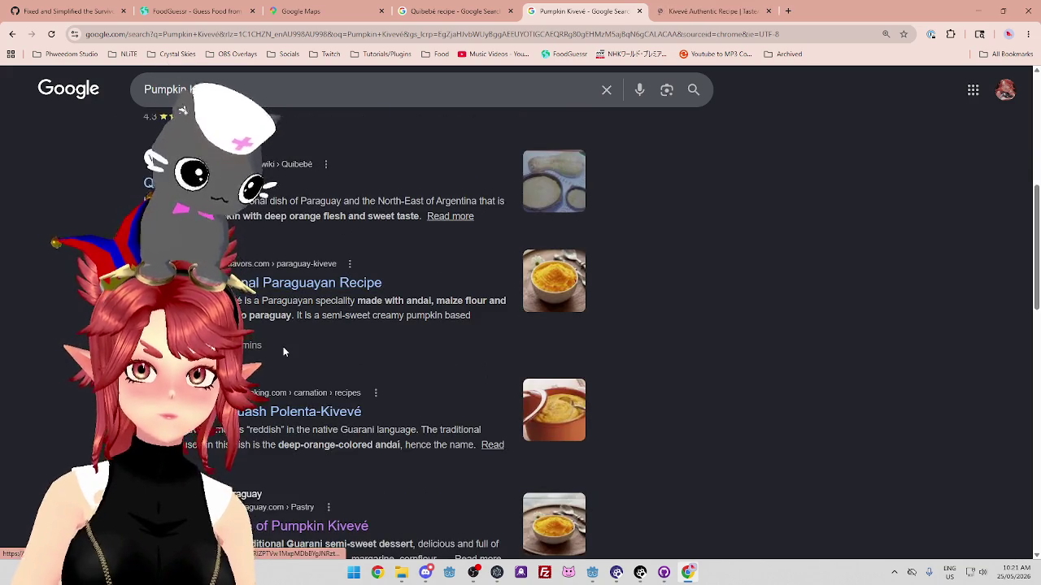
pyautogui.scroll(-1, 283, 347)
pyautogui.middleClick(284, 358)
pyautogui.scroll(-3, 285, 358)
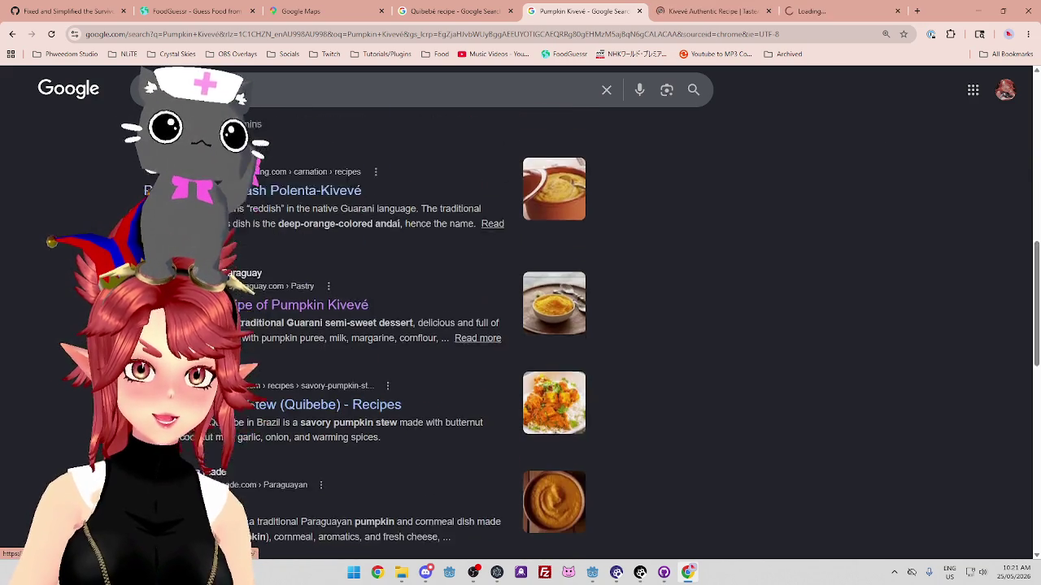
pyautogui.middleClick(288, 358)
pyautogui.hotkey('ctrl', 'Tab')
pyautogui.scroll(-8, 670, 248)
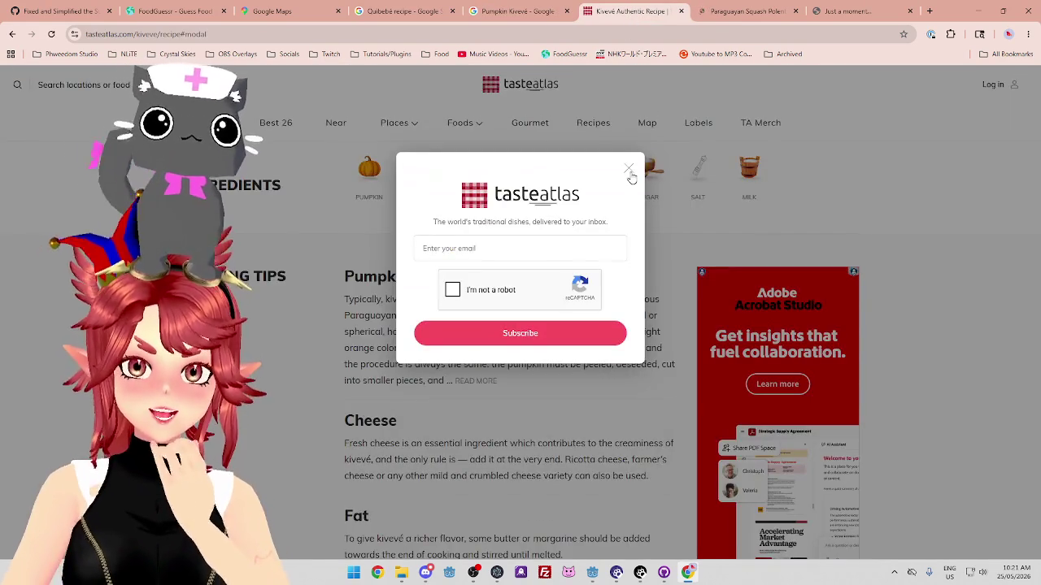
# Dismiss TasteAtlas's newsletter popup and scroll through the kivevé cooking tips
pyautogui.click(630, 174)
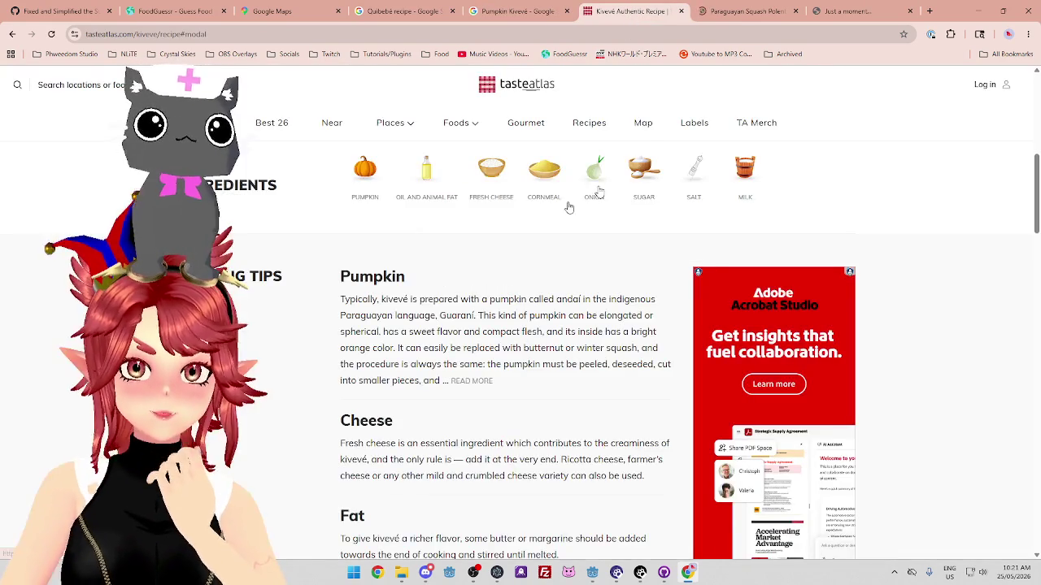
pyautogui.scroll(-2, 388, 335)
pyautogui.scroll(-8, 389, 335)
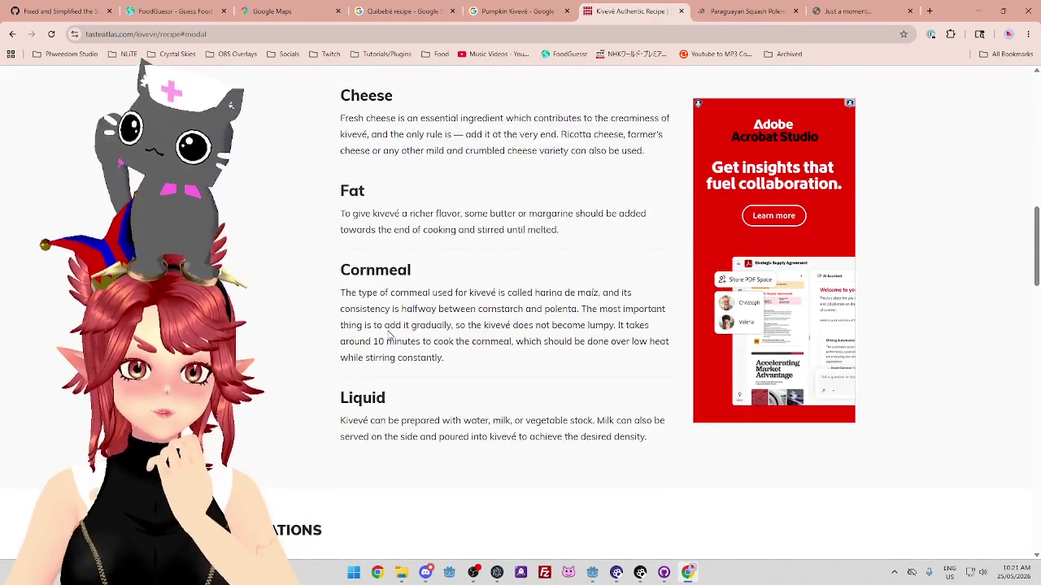
pyautogui.scroll(4, 392, 339)
pyautogui.scroll(-8, 392, 338)
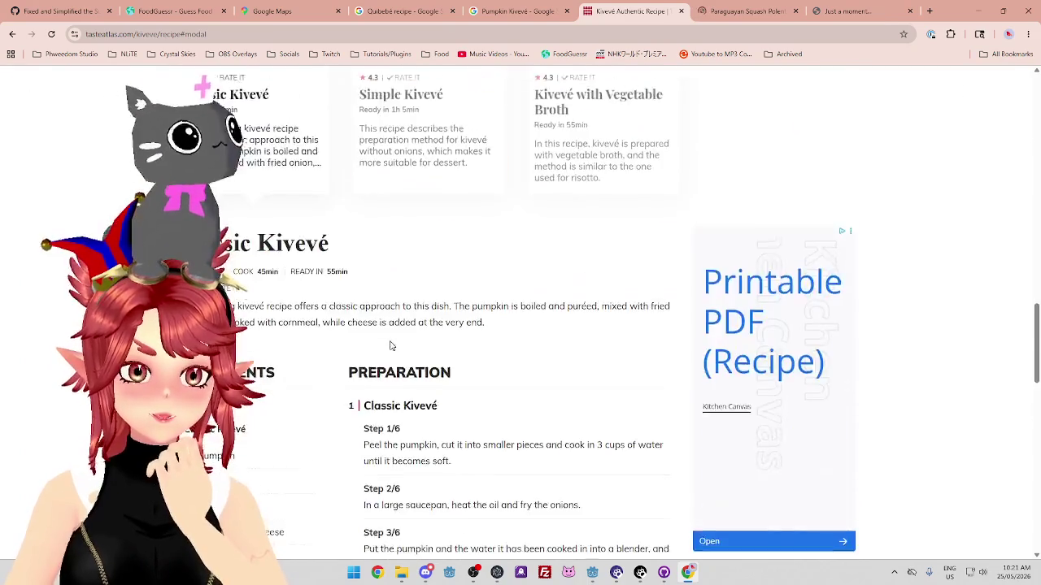
pyautogui.scroll(2, 387, 242)
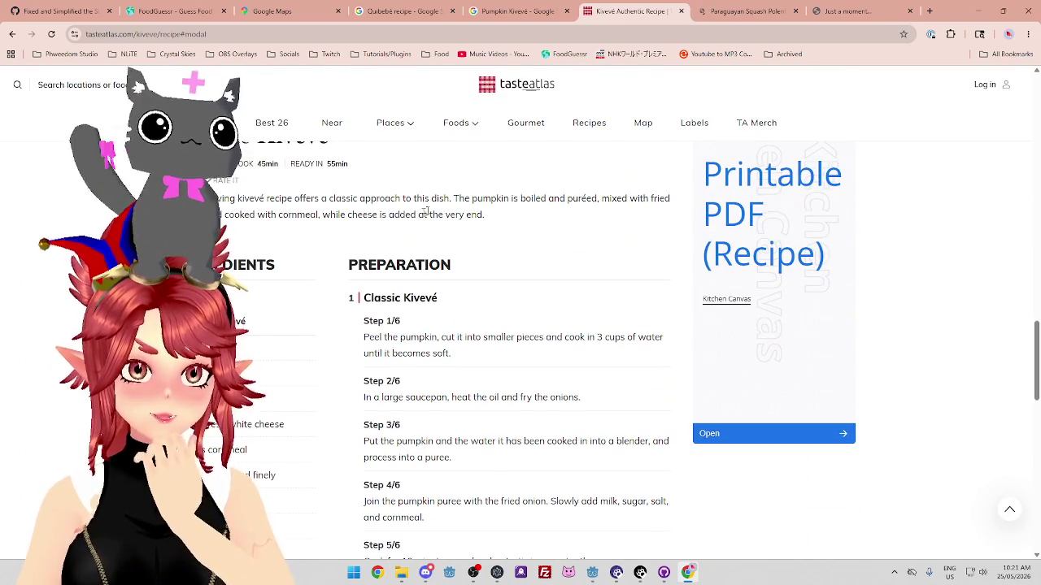
pyautogui.scroll(-1, 526, 209)
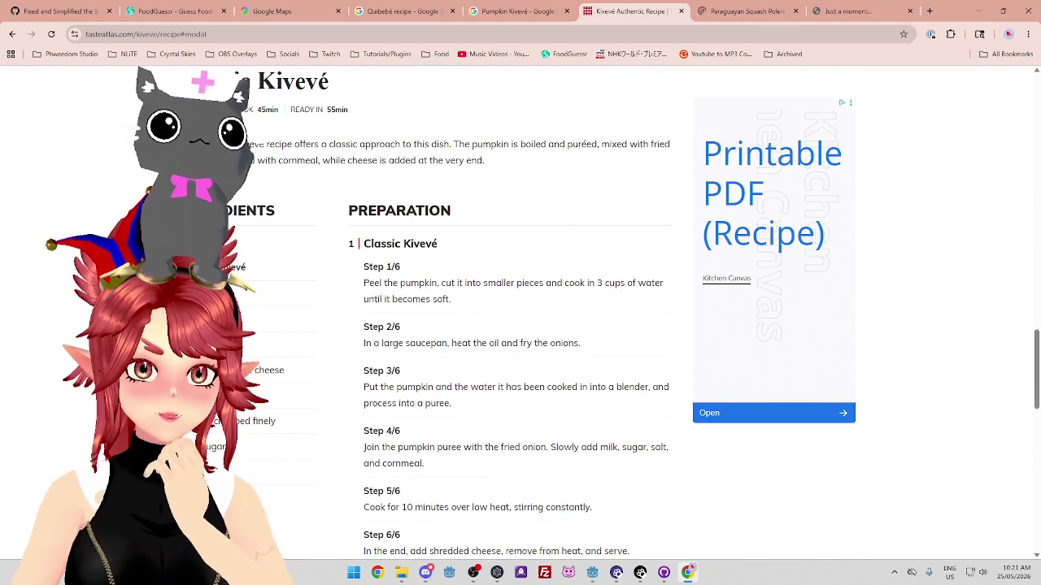
# Read the six Classic Kivevé preparation steps, highlighting step text, then move to the Squash Polenta recipe
pyautogui.moveTo(462, 285); pyautogui.dragTo(451, 300)
pyautogui.scroll(-1, 435, 313)
pyautogui.click(419, 299)
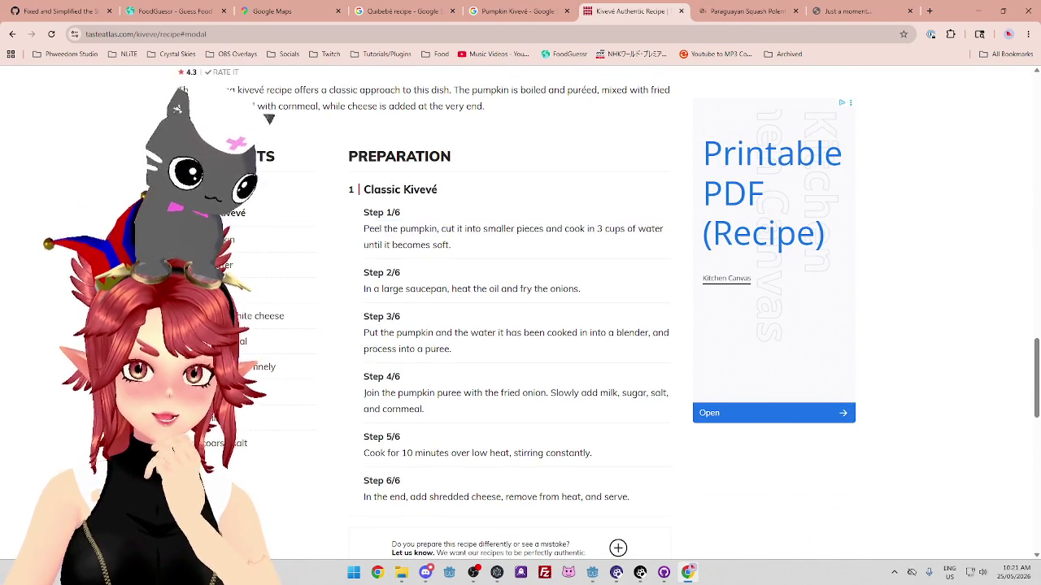
pyautogui.moveTo(383, 332); pyautogui.dragTo(501, 333)
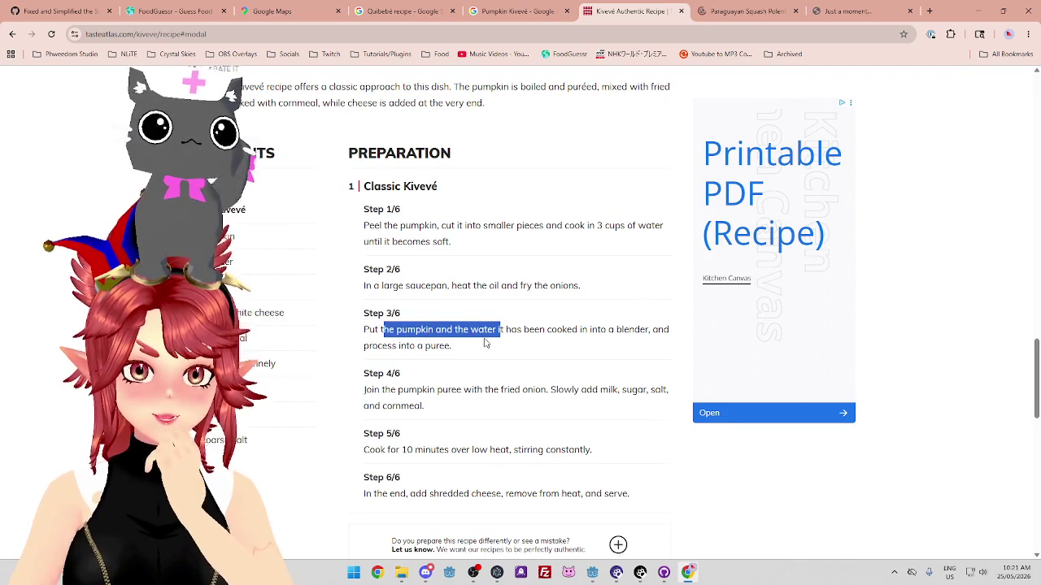
pyautogui.scroll(-1, 547, 290)
pyautogui.scroll(-1, 513, 299)
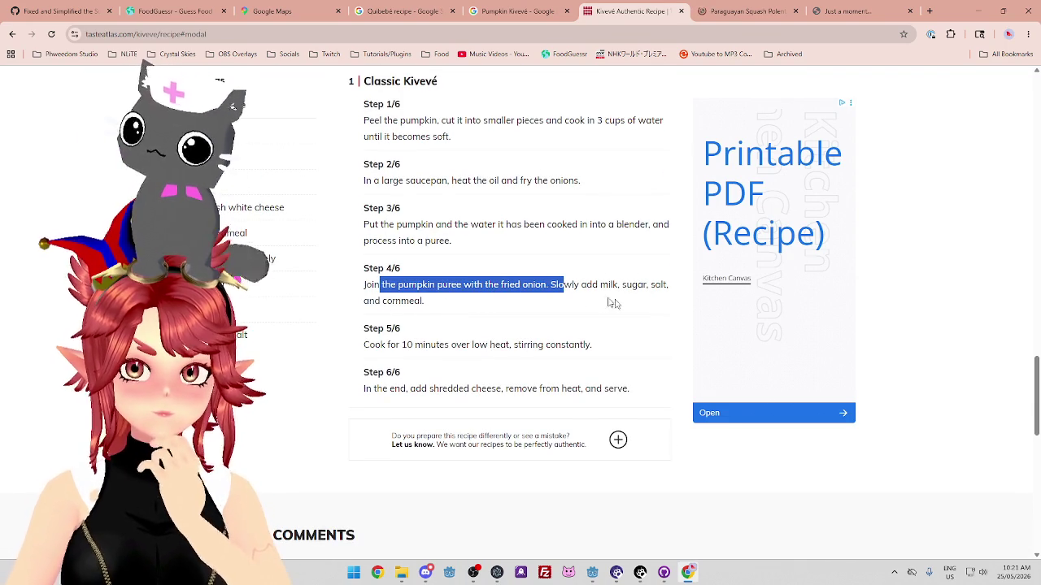
pyautogui.scroll(-1, 417, 313)
pyautogui.moveTo(388, 290); pyautogui.dragTo(564, 303)
pyautogui.click(420, 332)
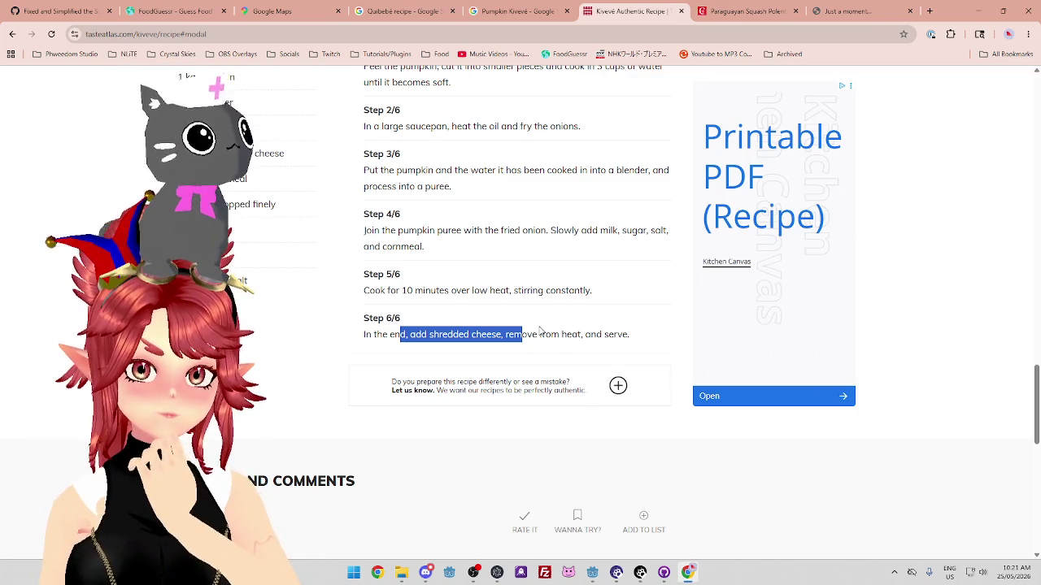
pyautogui.scroll(2, 540, 330)
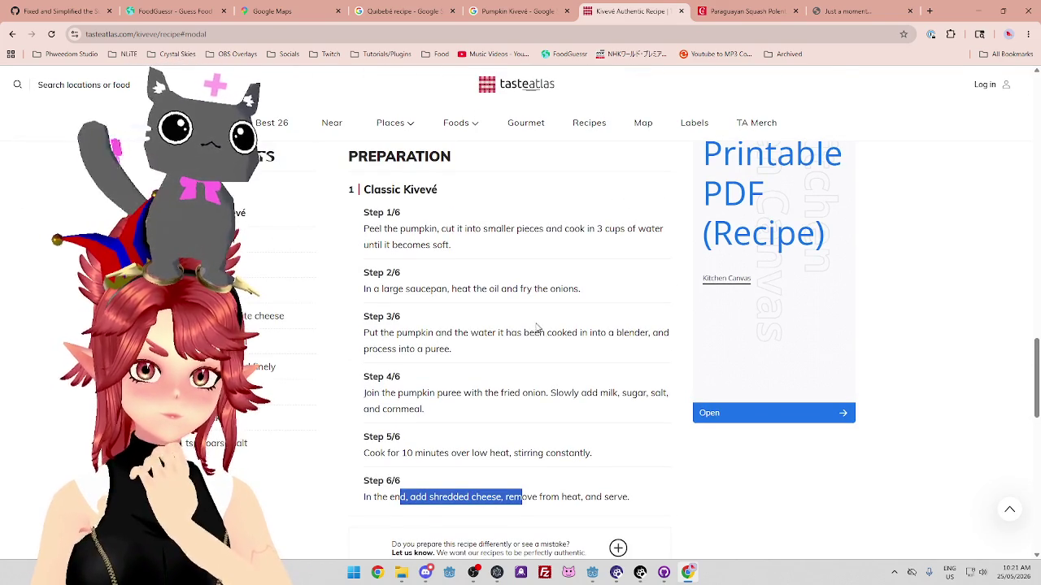
pyautogui.scroll(2, 536, 328)
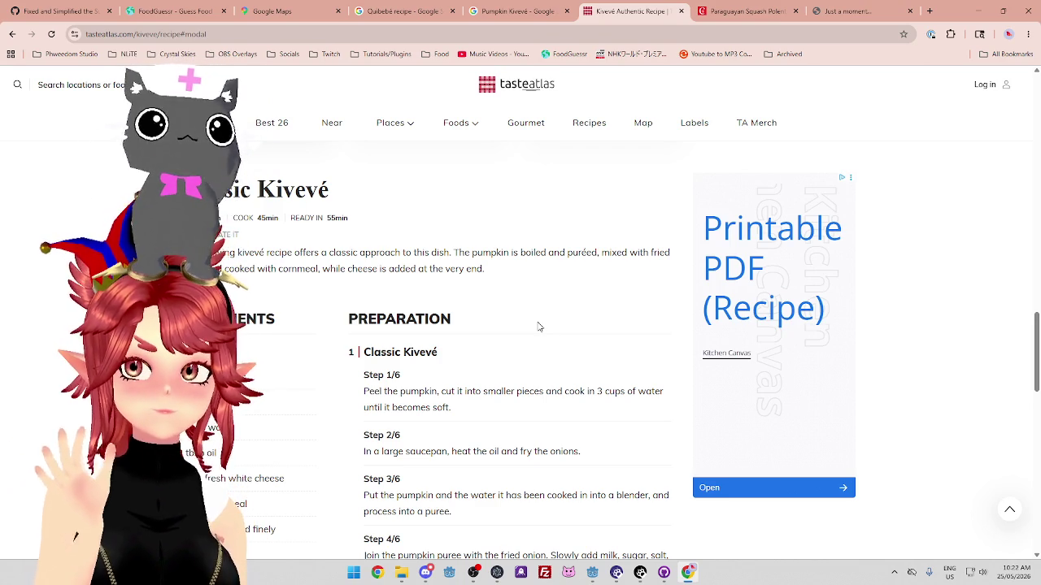
pyautogui.click(739, 11)
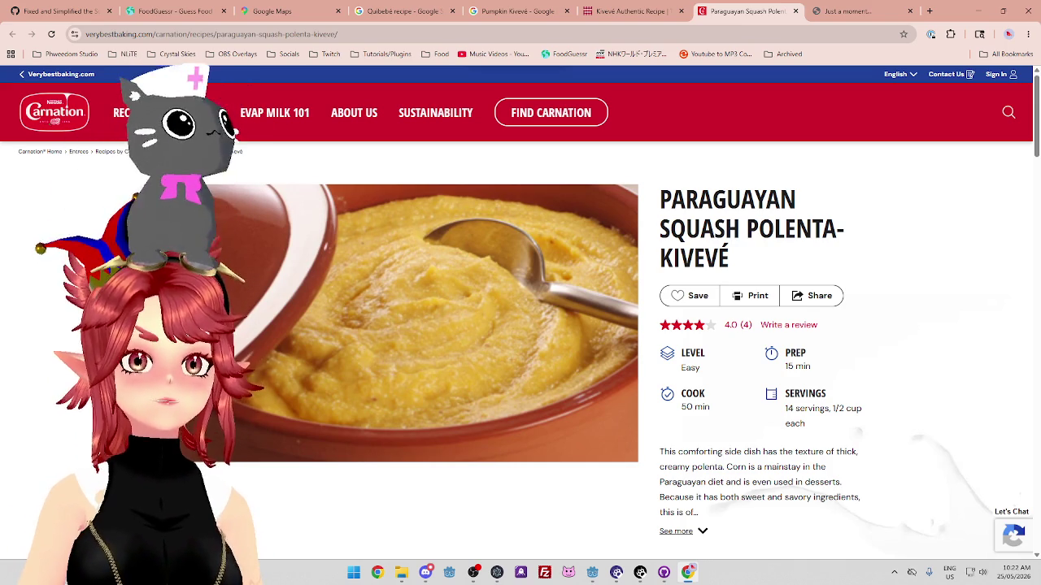
# Expand the Paraguayan Squash Polenta-Kivevé recipe's full description and scroll through it
pyautogui.scroll(-2, 871, 296)
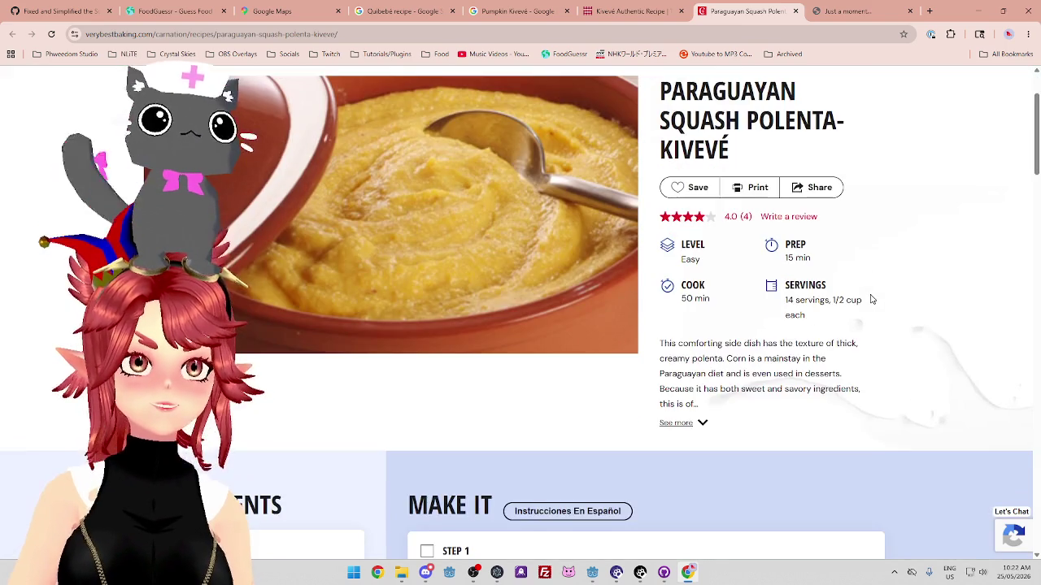
pyautogui.scroll(-2, 871, 300)
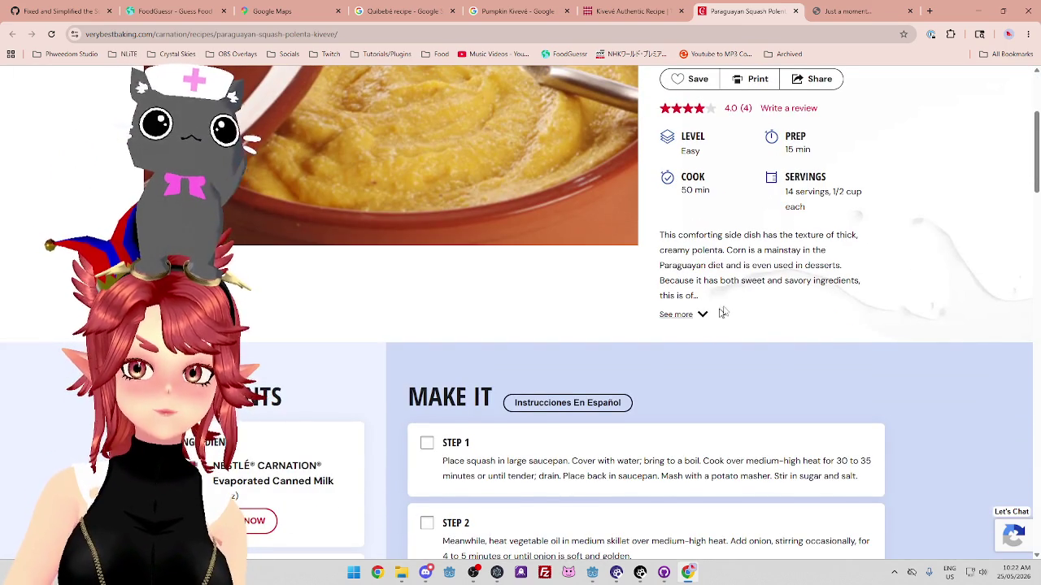
pyautogui.click(705, 315)
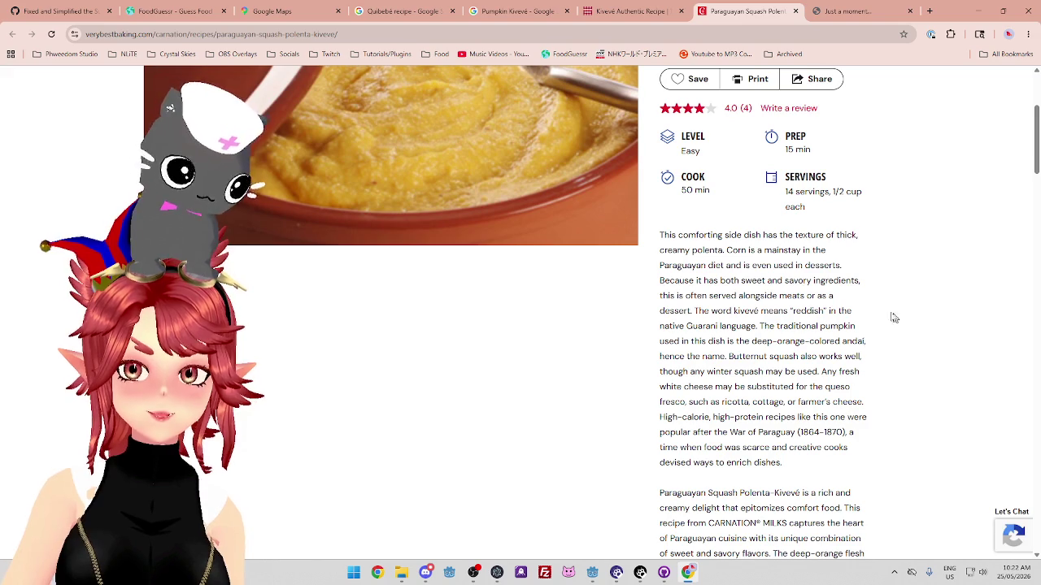
pyautogui.scroll(-1, 894, 317)
pyautogui.scroll(-2, 753, 245)
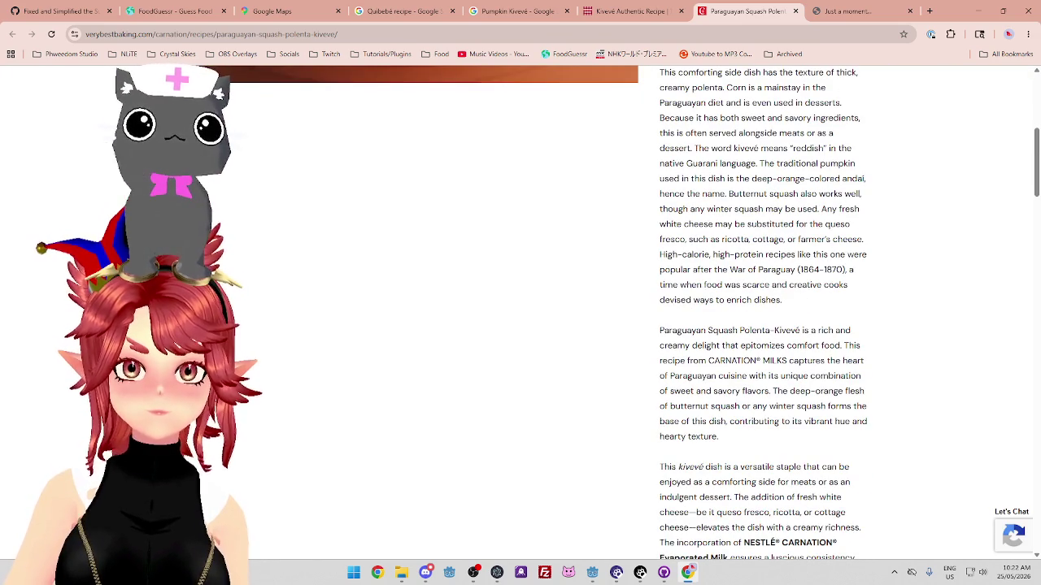
pyautogui.scroll(-2, 757, 259)
pyautogui.scroll(2, 757, 259)
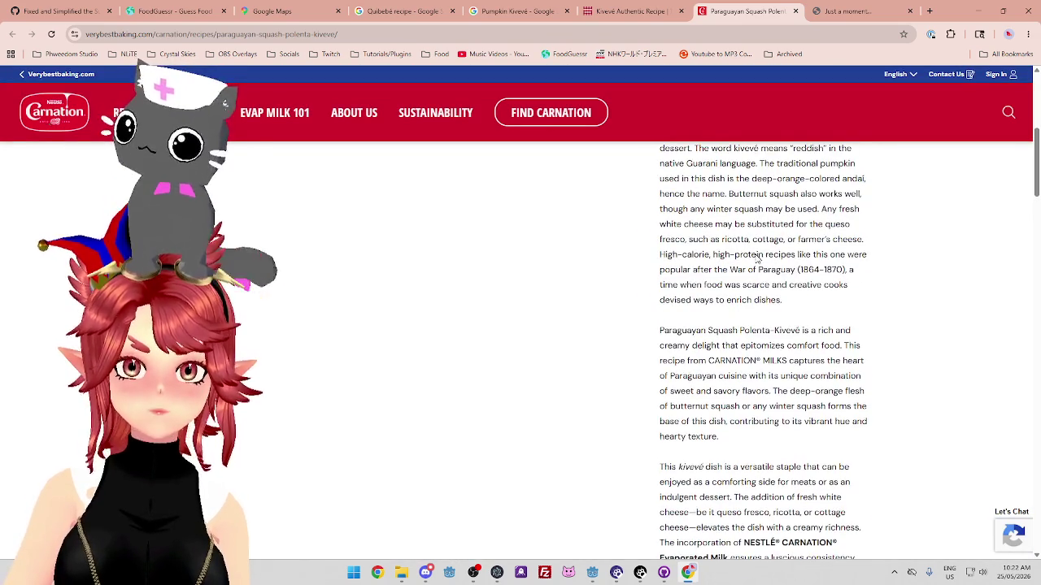
# Highlight the substitute cheeses and ricotta, then close the Carnation recipe and a leftover research tab
pyautogui.moveTo(688, 239); pyautogui.dragTo(838, 240)
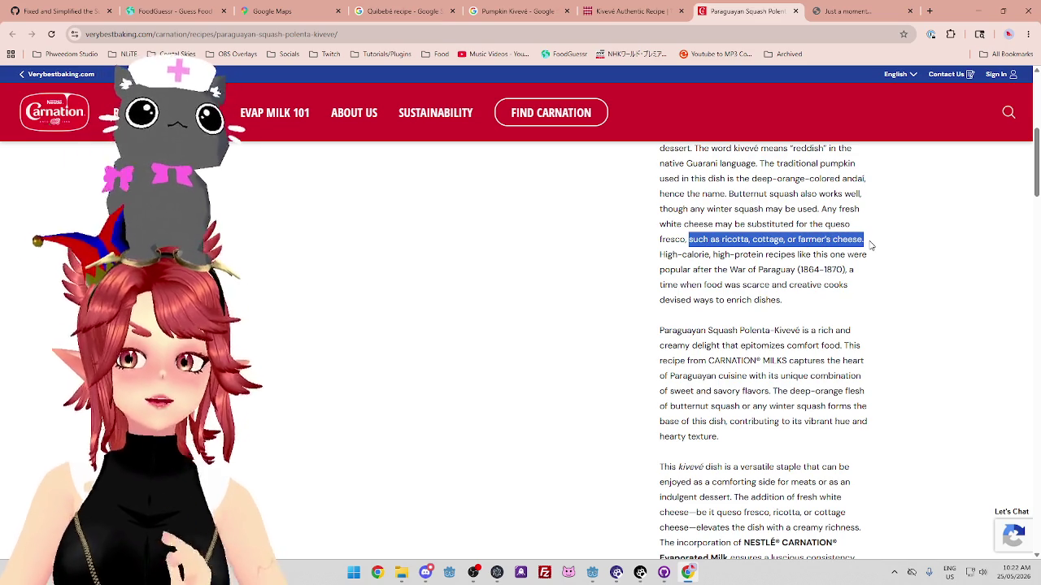
pyautogui.click(834, 259)
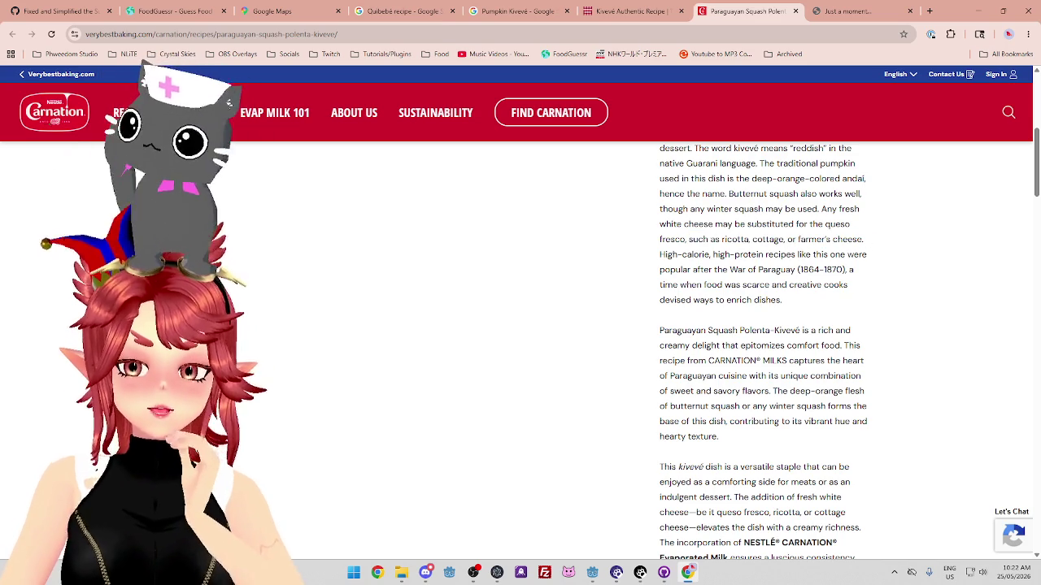
pyautogui.moveTo(851, 250); pyautogui.dragTo(743, 248)
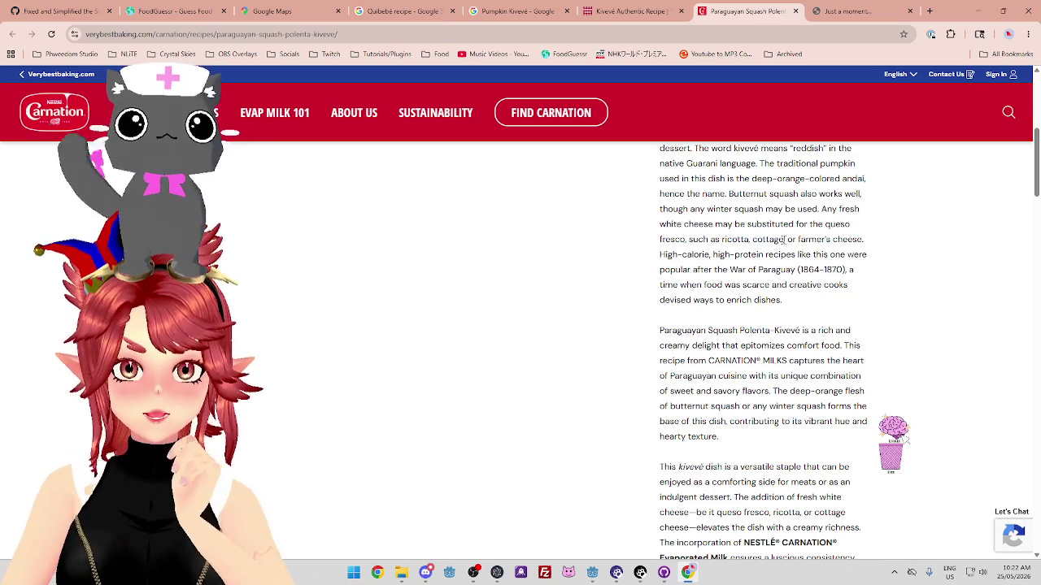
pyautogui.scroll(-3, 776, 259)
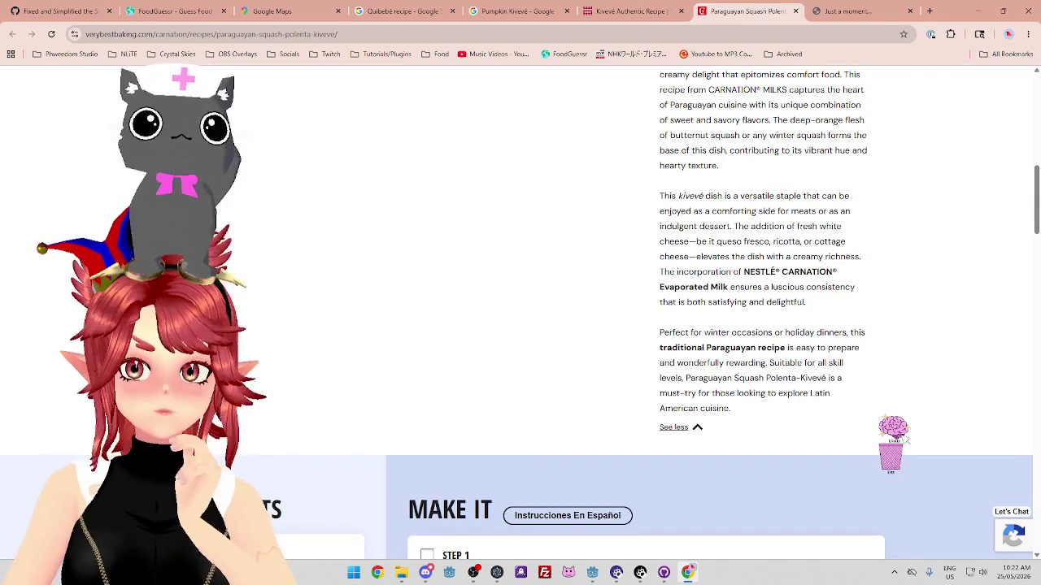
pyautogui.scroll(-5, 780, 276)
pyautogui.scroll(10, 780, 276)
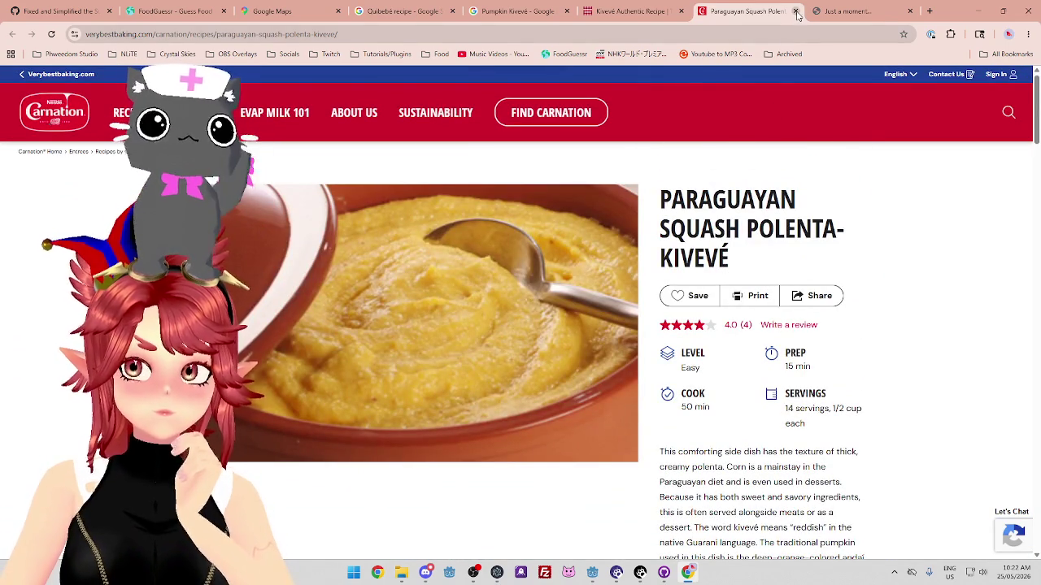
pyautogui.click(797, 12)
pyautogui.click(797, 12)
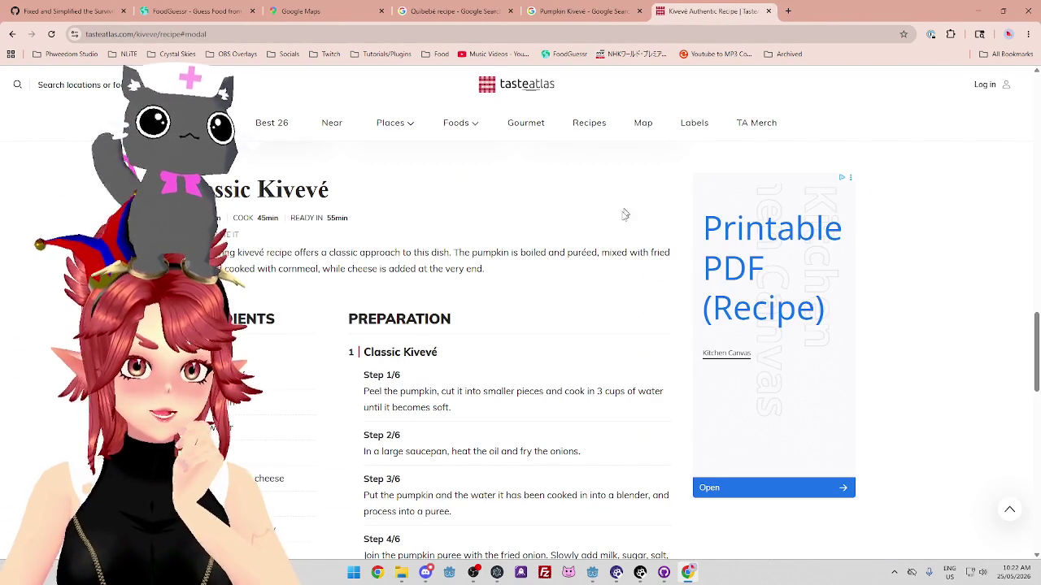
# Close the TasteAtlas, Pumpkin Kivevé and Quibebe research tabs and advance FoodGuessr to round 2
pyautogui.click(769, 12)
pyautogui.click(640, 12)
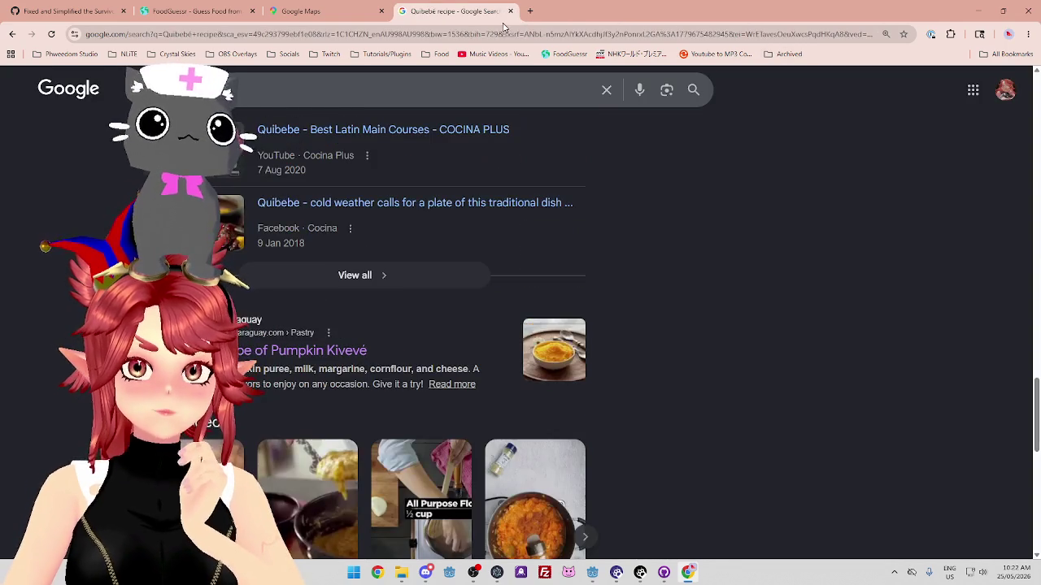
pyautogui.click(509, 12)
pyautogui.click(196, 10)
pyautogui.scroll(-1, 493, 294)
pyautogui.scroll(-2, 493, 297)
pyautogui.click(516, 534)
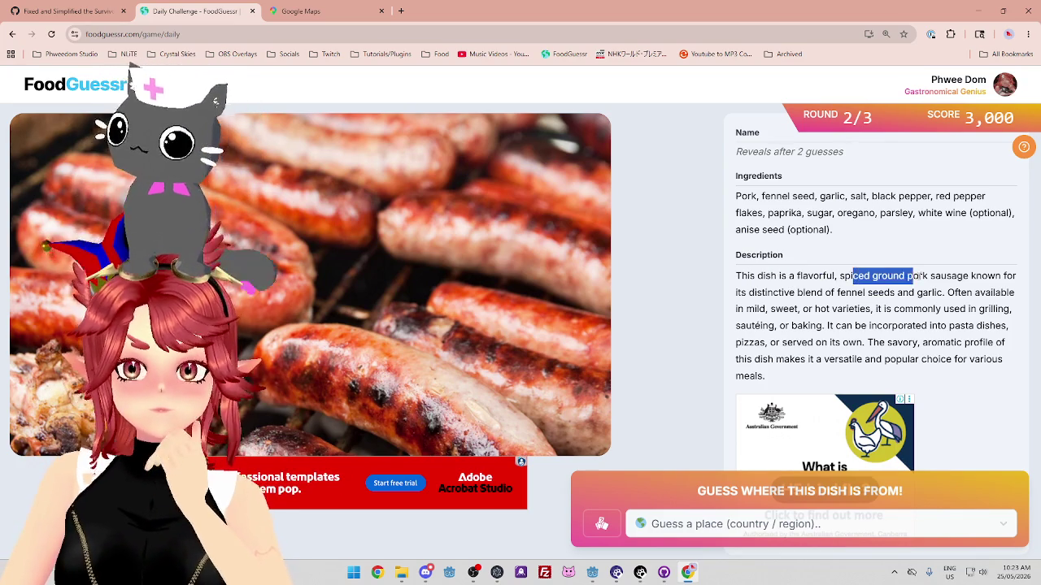
# Read round 2's fennel-and-garlic pork sausage description, highlighting its pasta, aromatic and versatility phrases
pyautogui.moveTo(915, 277); pyautogui.dragTo(829, 290)
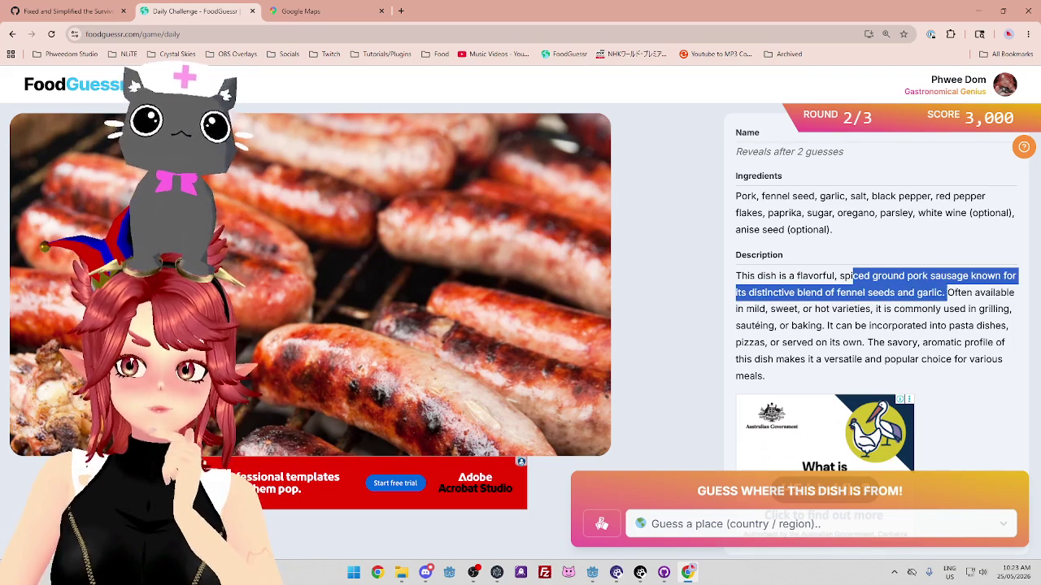
pyautogui.moveTo(956, 293); pyautogui.dragTo(968, 294)
pyautogui.moveTo(899, 309); pyautogui.dragTo(912, 310)
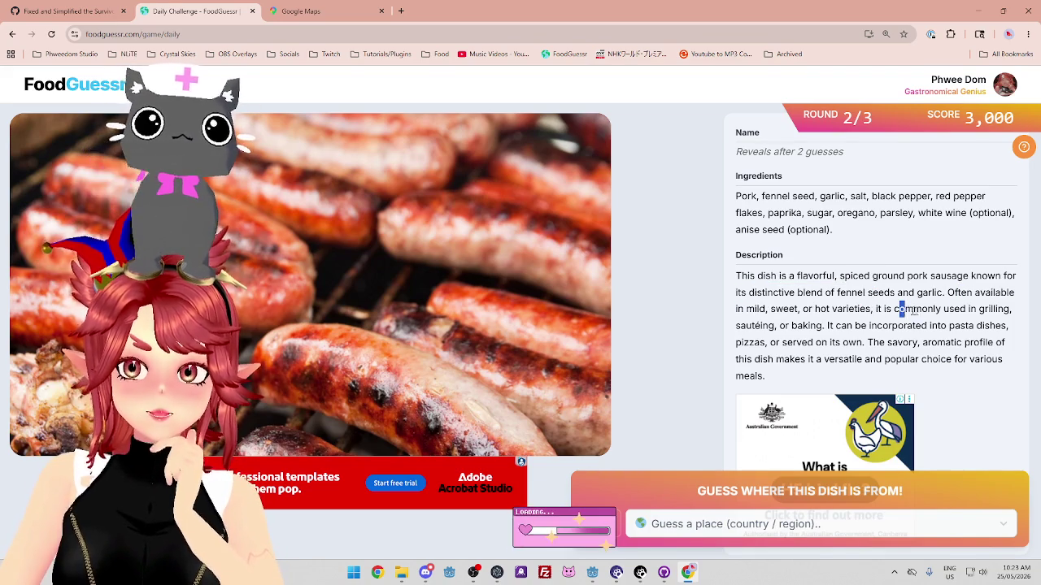
pyautogui.moveTo(742, 325); pyautogui.dragTo(966, 326)
pyautogui.moveTo(887, 342); pyautogui.dragTo(993, 343)
pyautogui.moveTo(740, 359); pyautogui.dragTo(966, 359)
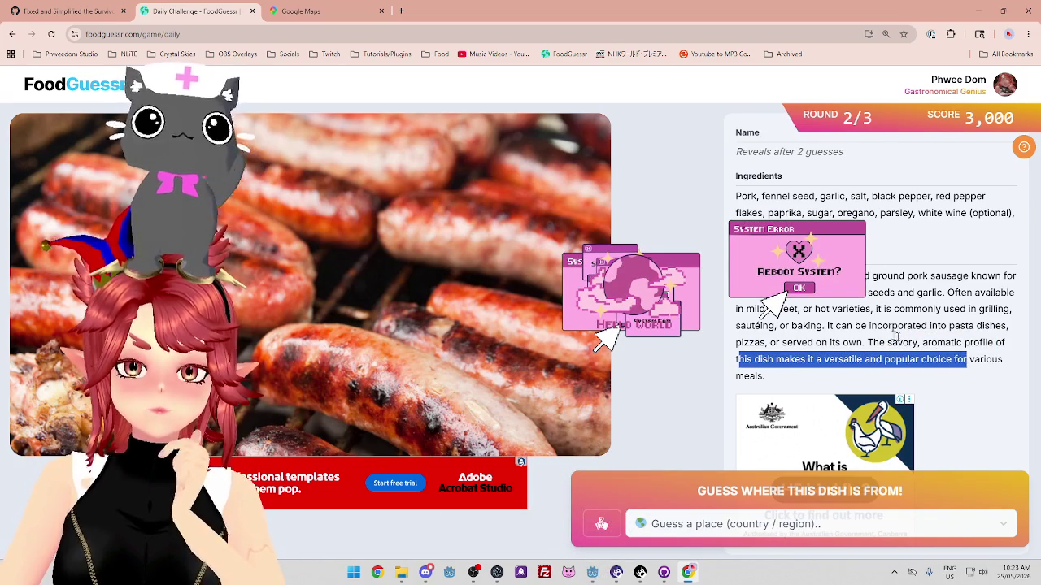
pyautogui.moveTo(822, 276); pyautogui.dragTo(852, 325)
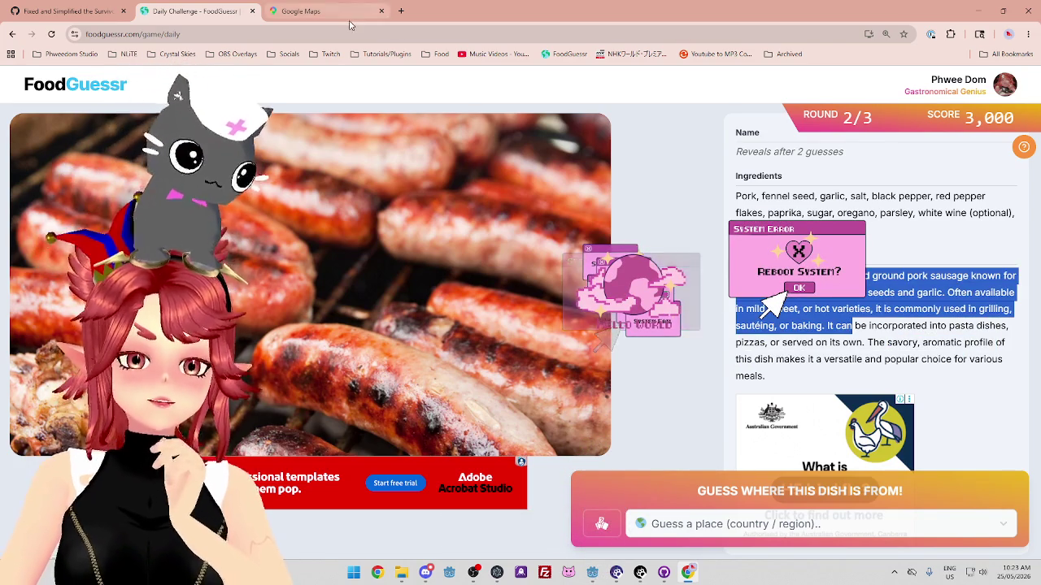
# Bring up Google Maps and pan the world map out to the Atlantic and Africa
pyautogui.click(341, 12)
pyautogui.scroll(-3, 520, 309)
pyautogui.moveTo(642, 162); pyautogui.dragTo(494, 330)
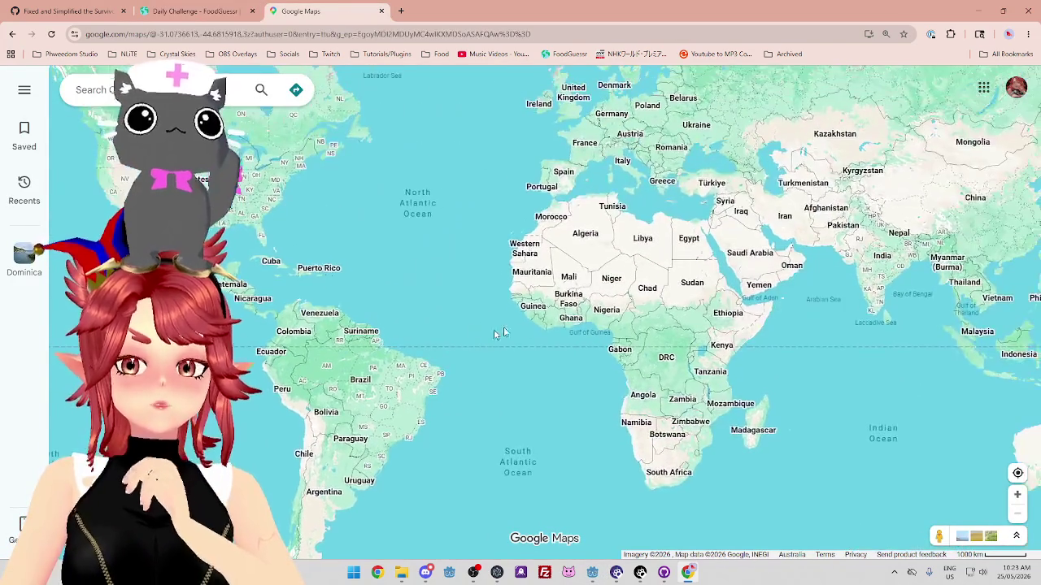
# Pan and zoom Google Maps across Europe from Poland to the Mediterranean, then return to FoodGuessr
pyautogui.moveTo(614, 169); pyautogui.dragTo(585, 324)
pyautogui.scroll(2, 586, 323)
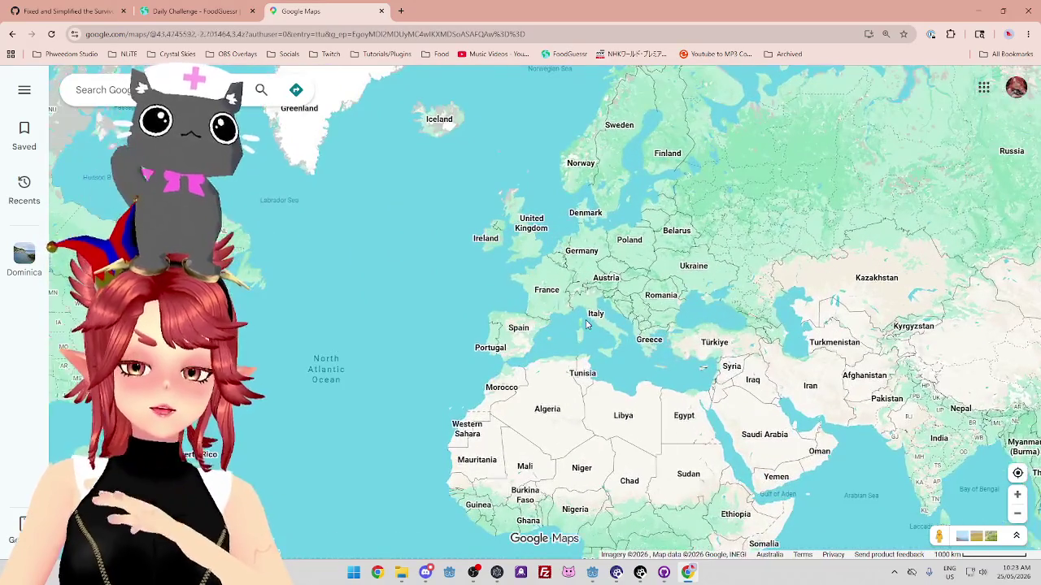
pyautogui.scroll(-1, 585, 324)
pyautogui.scroll(1, 551, 306)
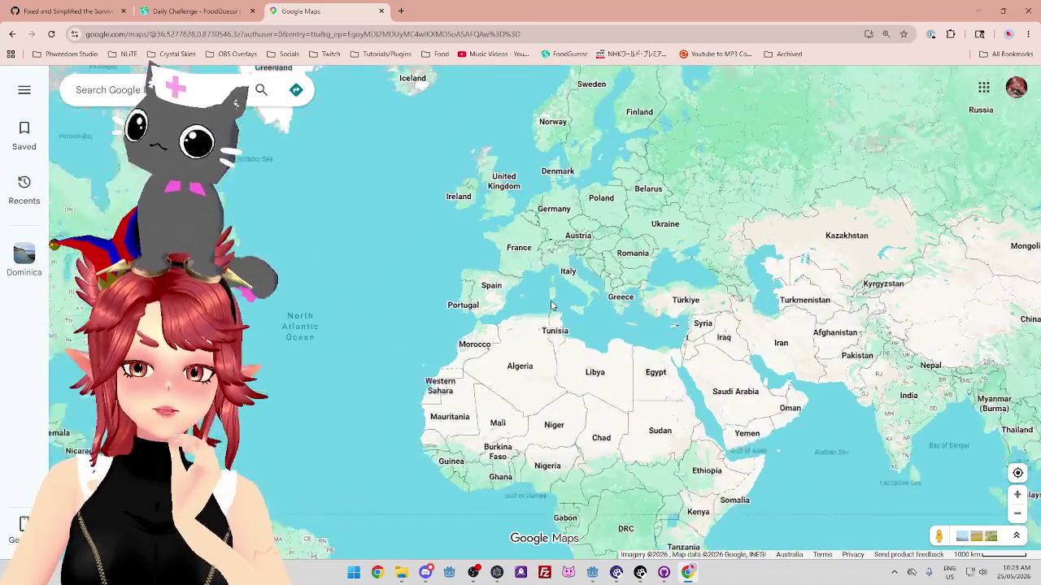
pyautogui.scroll(1, 553, 311)
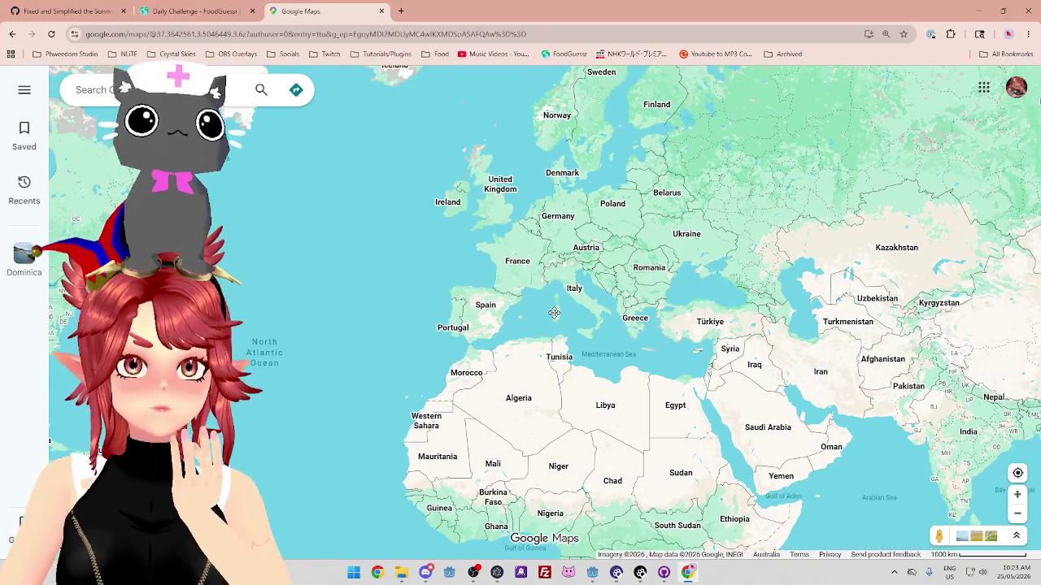
pyautogui.moveTo(554, 313); pyautogui.dragTo(547, 316)
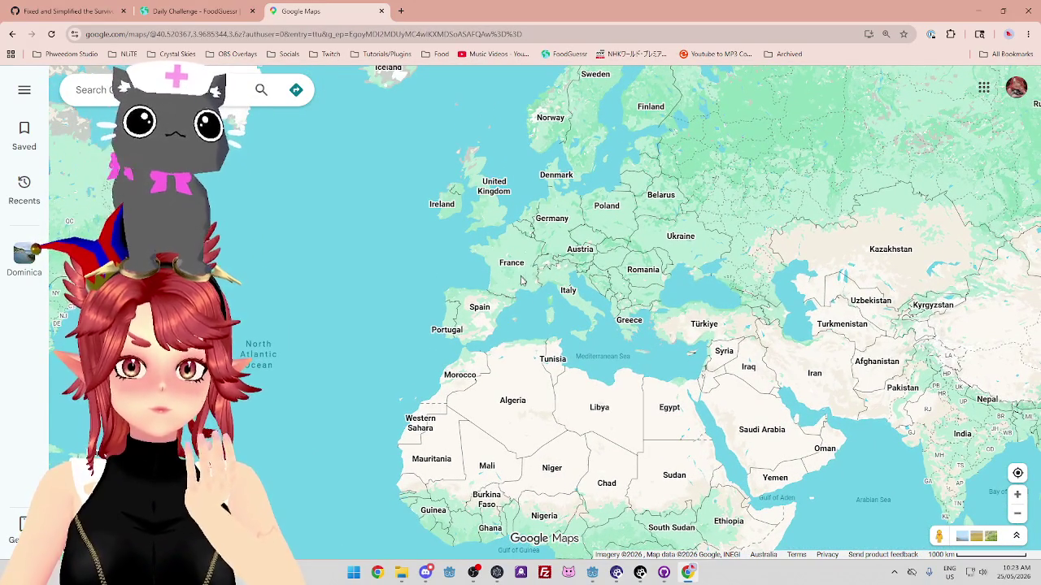
pyautogui.scroll(-2, 522, 281)
pyautogui.scroll(1, 651, 323)
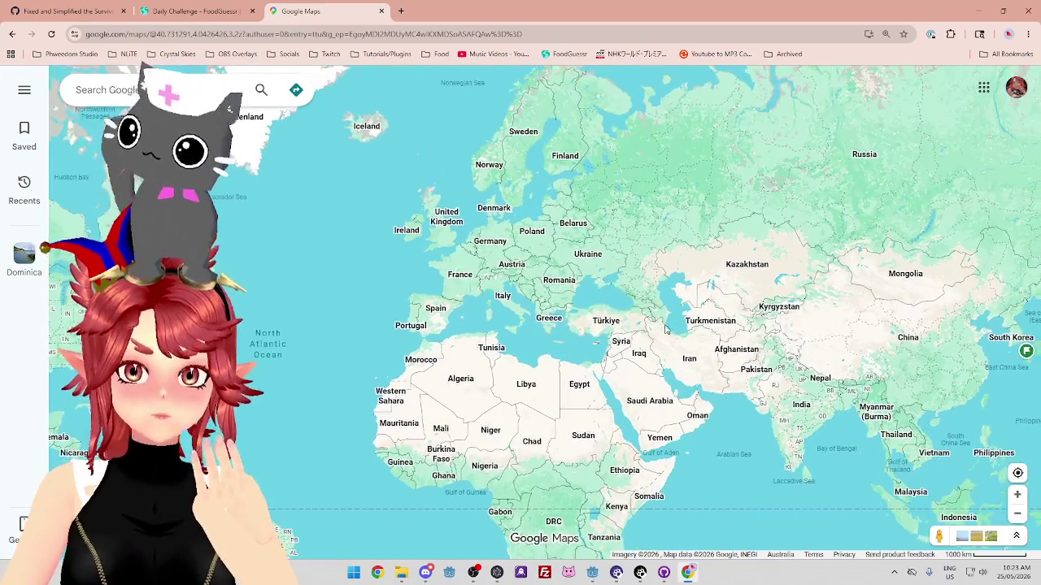
pyautogui.scroll(3, 585, 309)
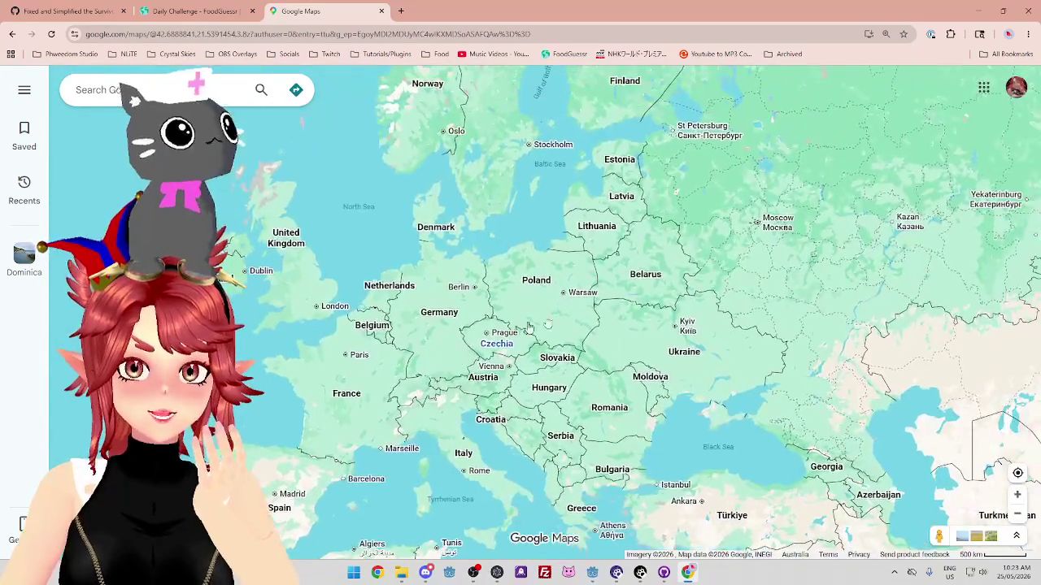
pyautogui.moveTo(494, 457); pyautogui.dragTo(518, 333)
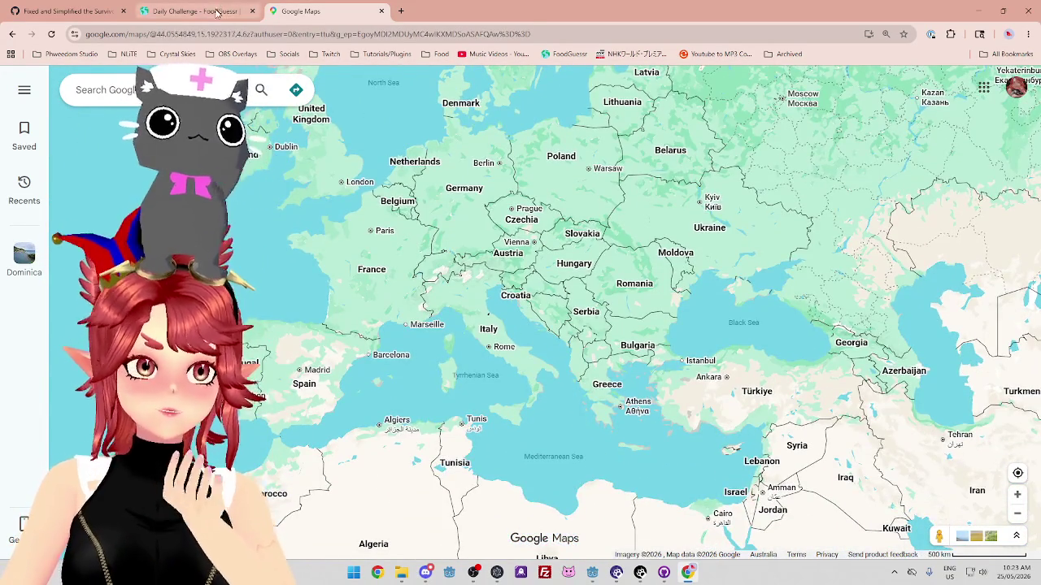
pyautogui.click(217, 11)
# Guess Poland for the sausage dish; it comes back Ice Cold with 4 guesses left
pyautogui.click(791, 523)
pyautogui.write('pol')
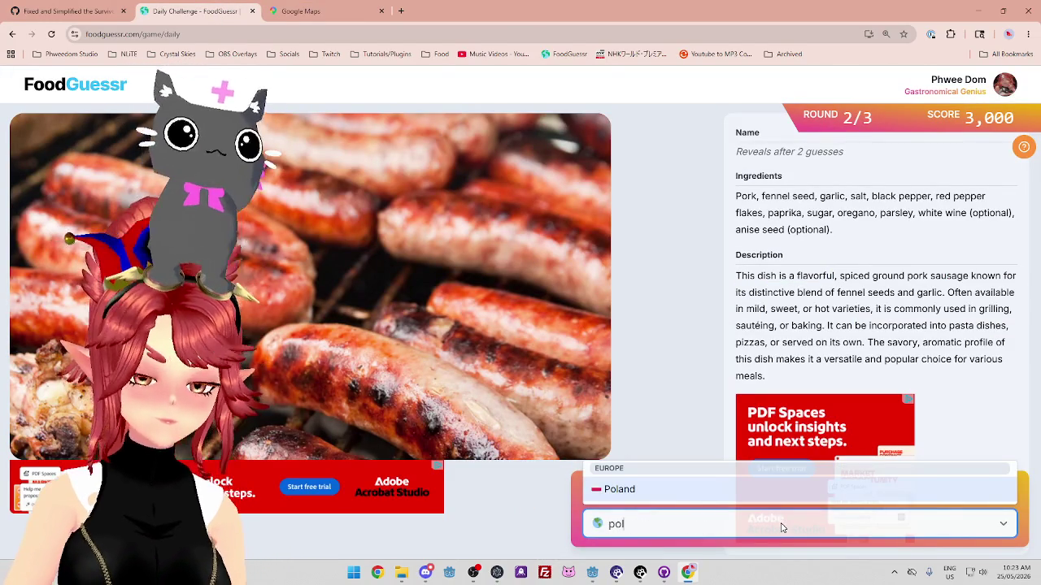
pyautogui.click(675, 490)
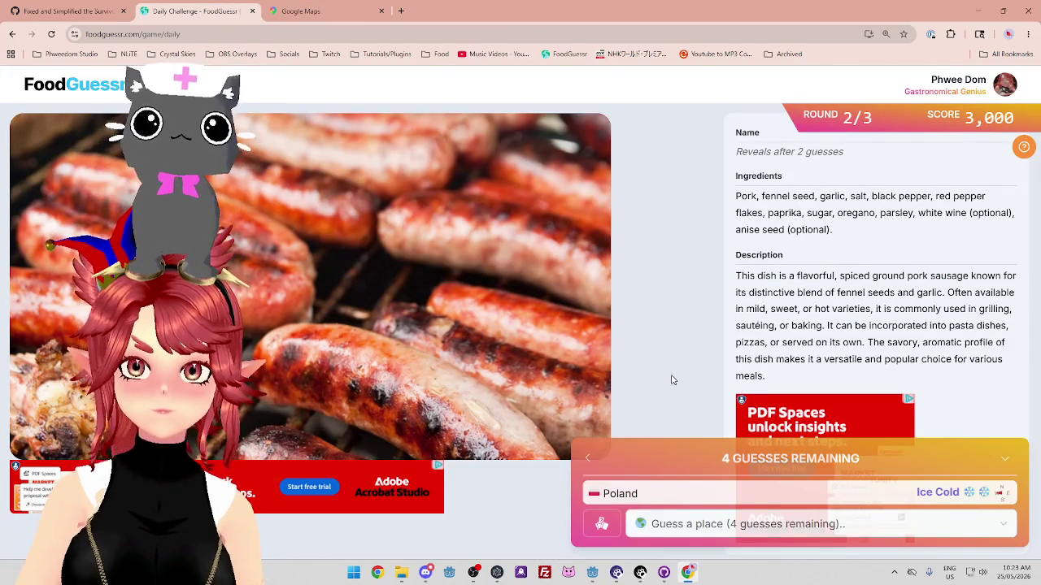
# Recheck the map around Greenland and North America, then start a new guess in FoodGuessr
pyautogui.click(321, 15)
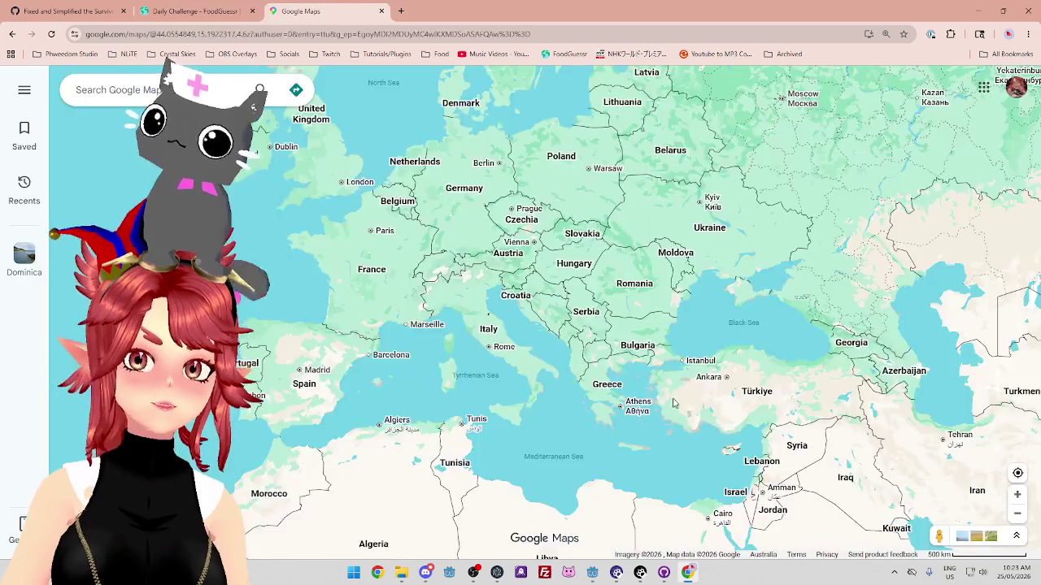
pyautogui.scroll(-2, 569, 256)
pyautogui.moveTo(439, 182); pyautogui.dragTo(554, 228)
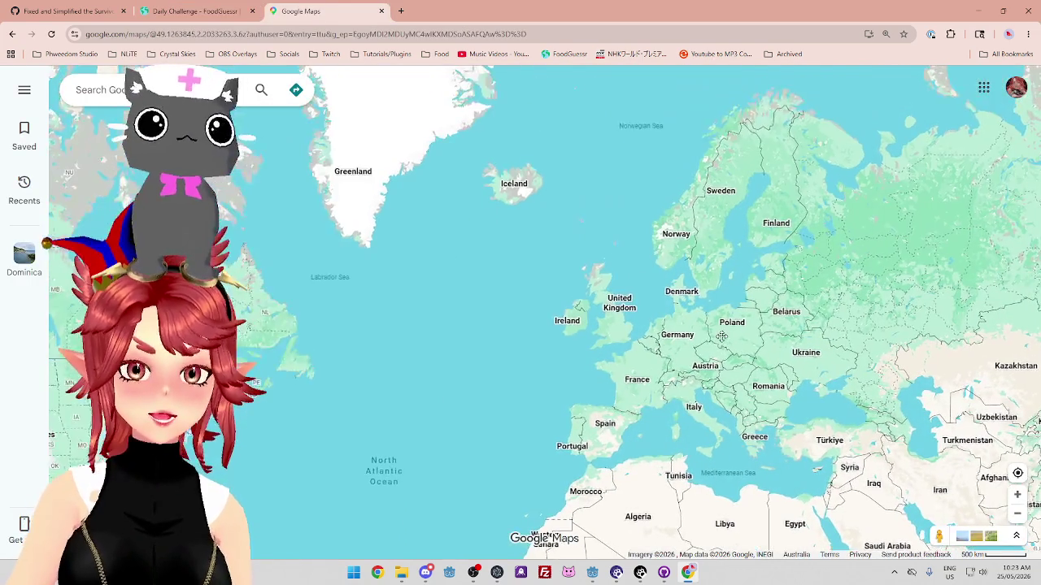
pyautogui.moveTo(403, 350)
pyautogui.mouseDown()
pyautogui.moveTo(642, 277)
pyautogui.moveTo(639, 291)
pyautogui.mouseUp()
pyautogui.click(217, 11)
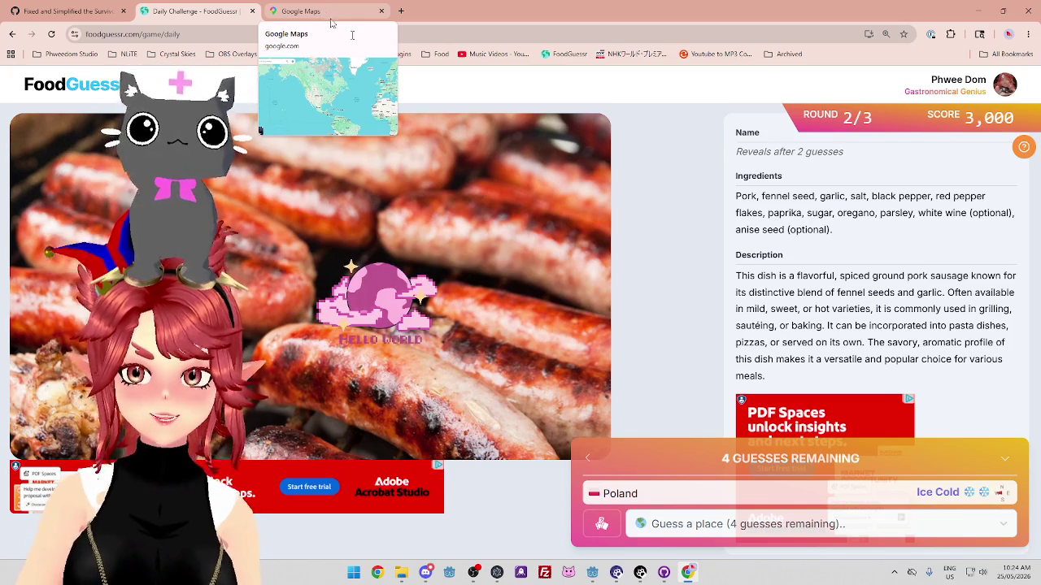
pyautogui.click(704, 524)
# Guess United States, revealing Italian Sausage with a 4,500-point round score
pyautogui.write('uni')
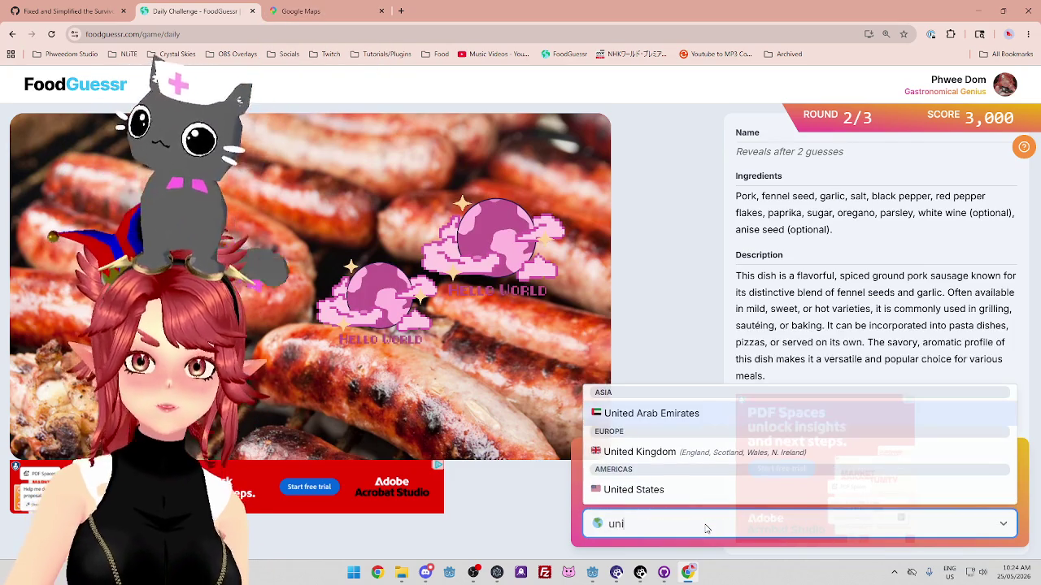
pyautogui.click(685, 490)
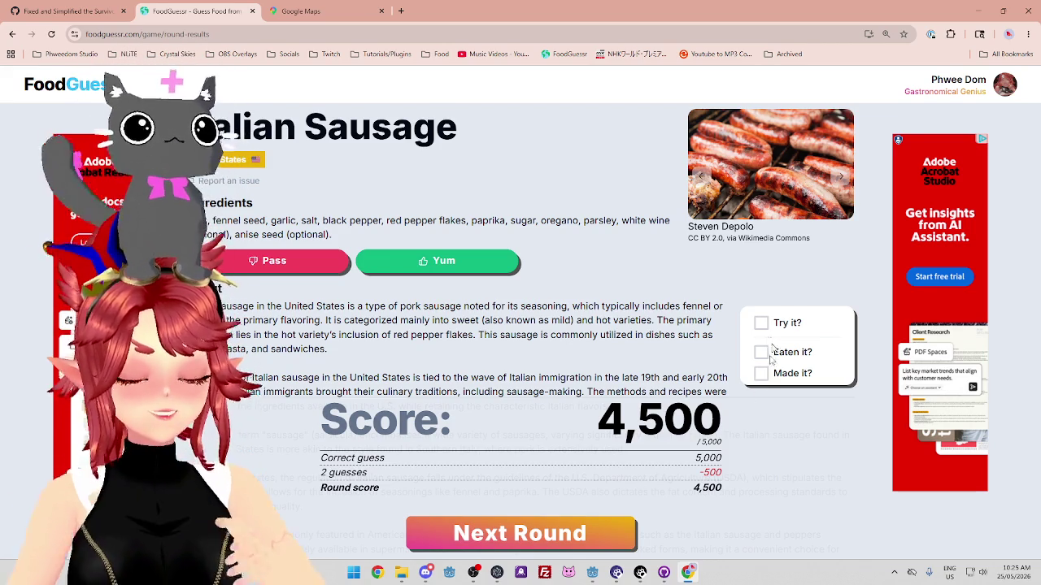
pyautogui.scroll(-1, 608, 315)
pyautogui.scroll(-1, 608, 315)
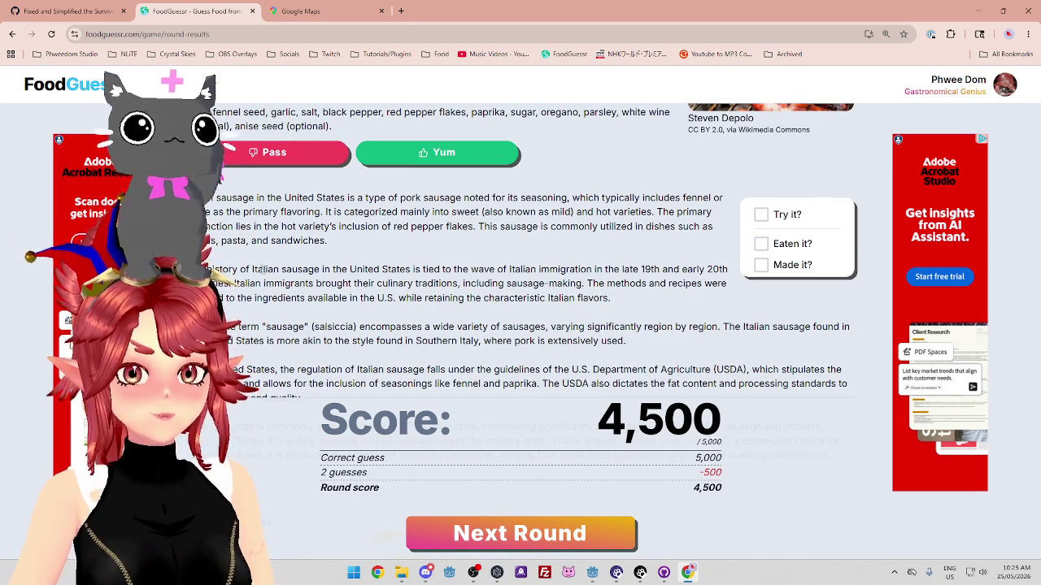
pyautogui.moveTo(254, 283)
pyautogui.mouseDown()
pyautogui.moveTo(446, 269)
pyautogui.moveTo(453, 283)
pyautogui.mouseUp()
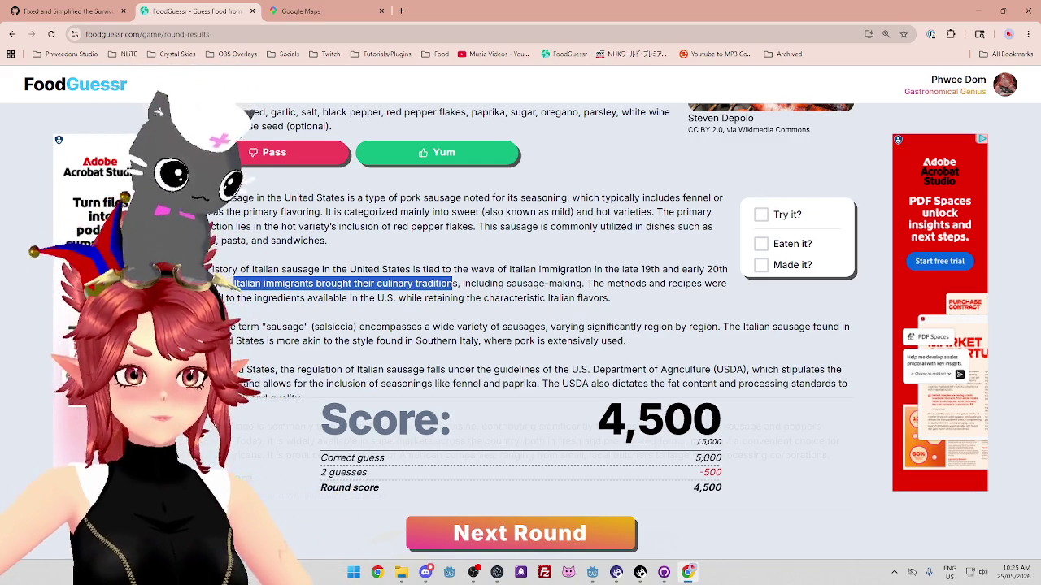
pyautogui.moveTo(235, 299)
pyautogui.mouseDown()
pyautogui.moveTo(612, 299)
pyautogui.moveTo(579, 299)
pyautogui.mouseUp()
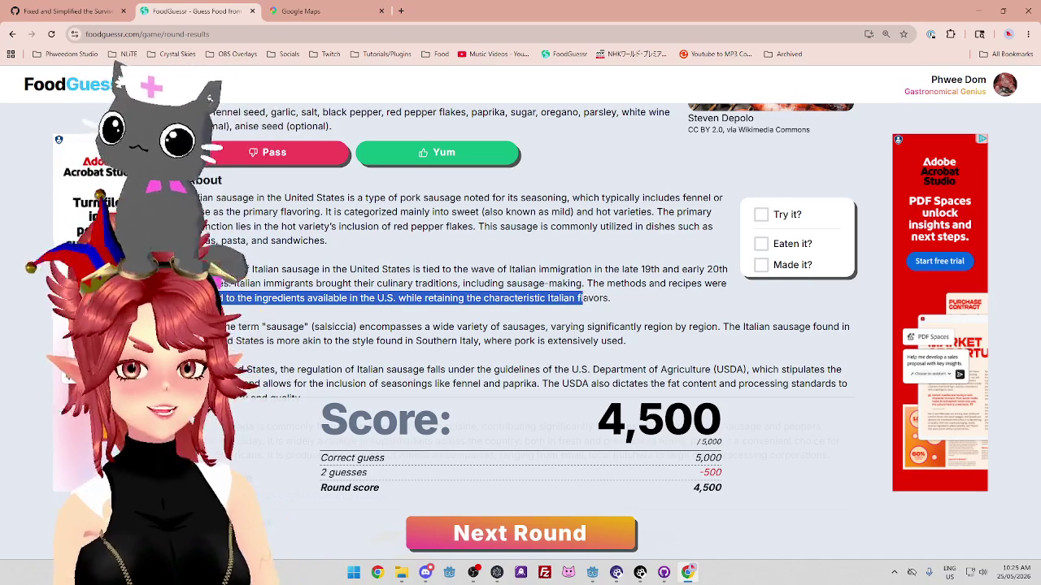
pyautogui.scroll(-2, 455, 276)
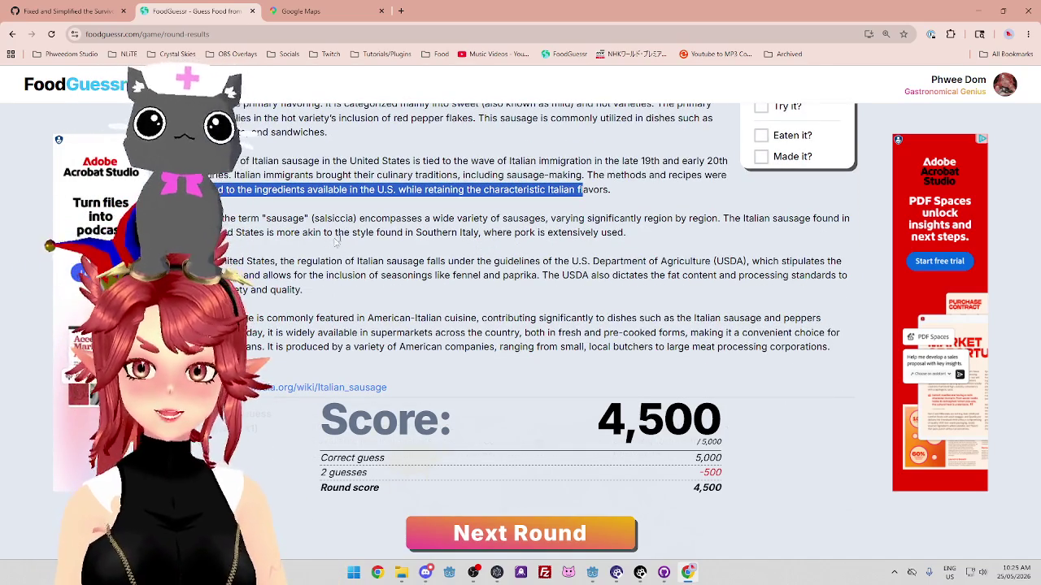
pyautogui.click(456, 276)
pyautogui.moveTo(237, 220); pyautogui.dragTo(376, 219)
pyautogui.moveTo(721, 220); pyautogui.dragTo(218, 223)
pyautogui.click(240, 219)
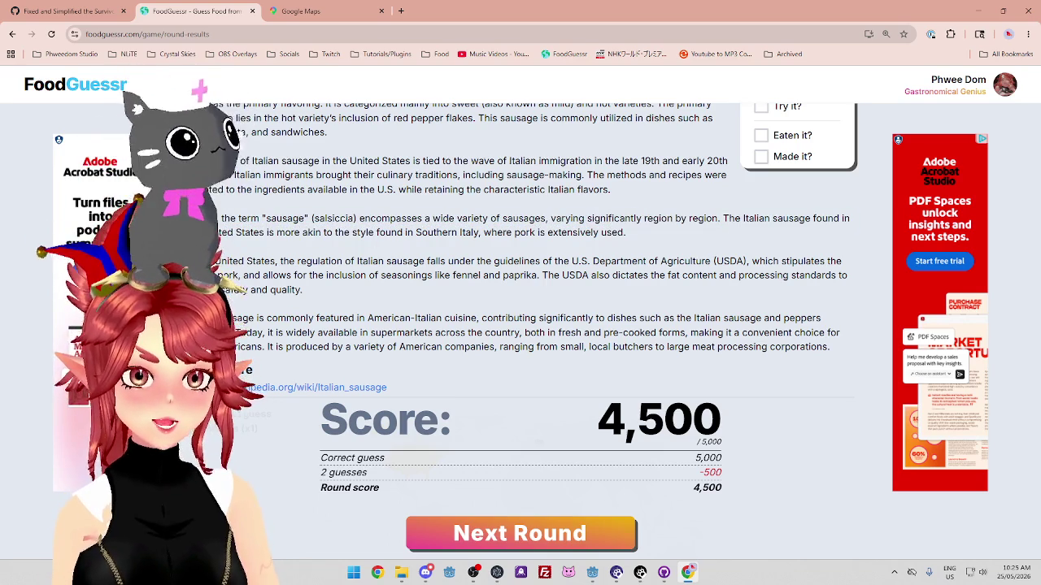
pyautogui.moveTo(284, 218); pyautogui.dragTo(676, 220)
pyautogui.moveTo(758, 220); pyautogui.dragTo(845, 219)
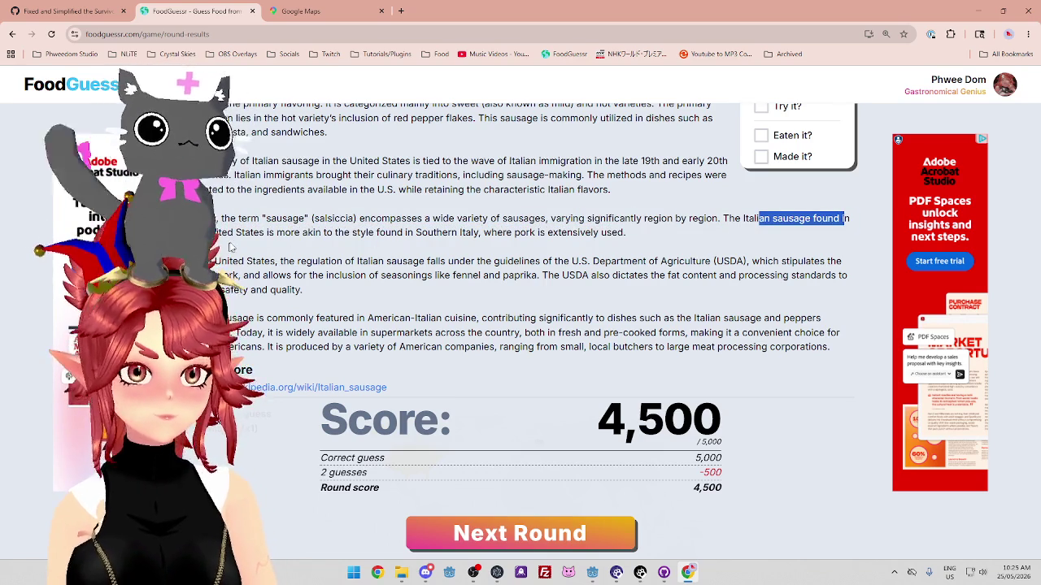
pyautogui.moveTo(357, 233); pyautogui.dragTo(624, 234)
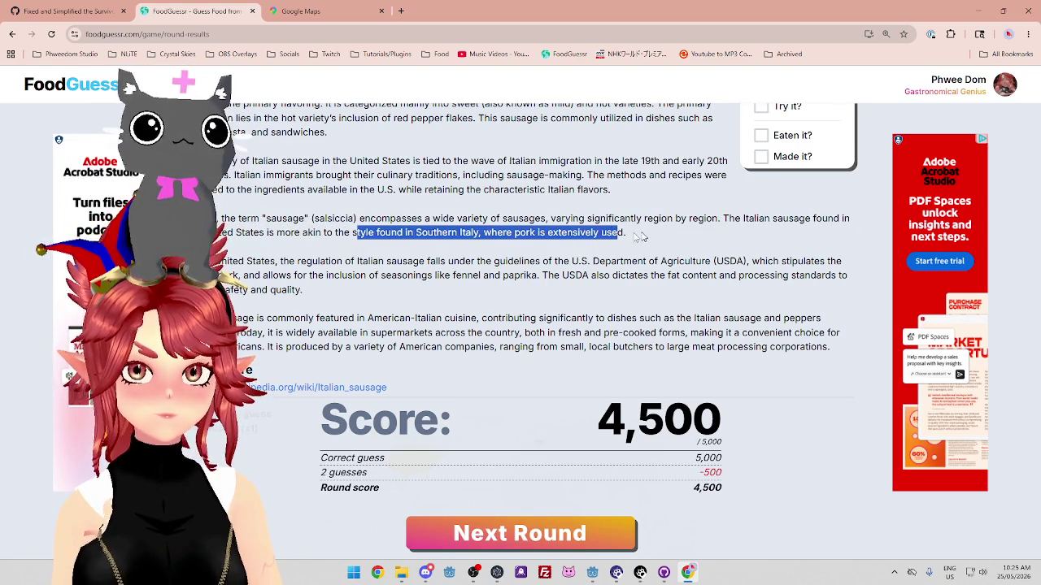
pyautogui.moveTo(226, 262); pyautogui.dragTo(495, 261)
pyautogui.click(670, 257)
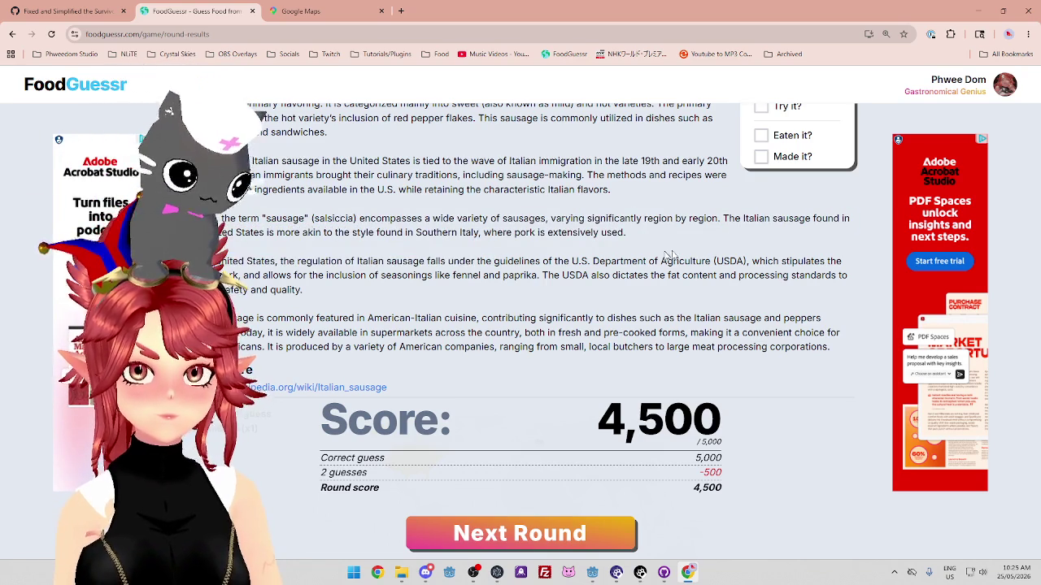
pyautogui.moveTo(268, 276); pyautogui.dragTo(849, 276)
pyautogui.moveTo(236, 318); pyautogui.dragTo(793, 319)
pyautogui.moveTo(296, 332); pyautogui.dragTo(767, 333)
pyautogui.scroll(-1, 464, 348)
pyautogui.scroll(3, 464, 347)
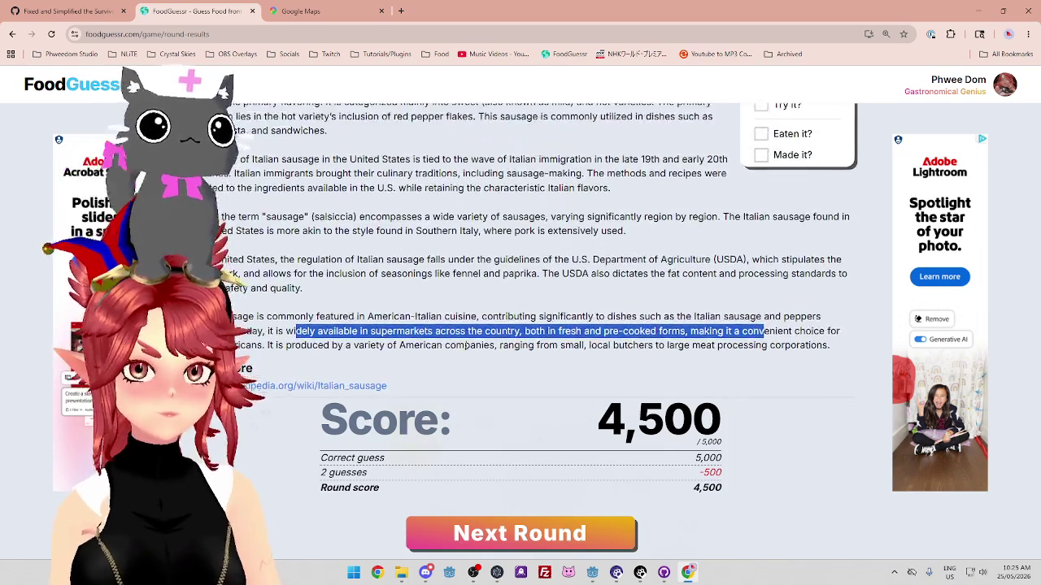
pyautogui.moveTo(268, 226); pyautogui.dragTo(409, 226)
pyautogui.moveTo(478, 226); pyautogui.dragTo(666, 226)
pyautogui.moveTo(292, 269); pyautogui.dragTo(730, 284)
pyautogui.click(618, 299)
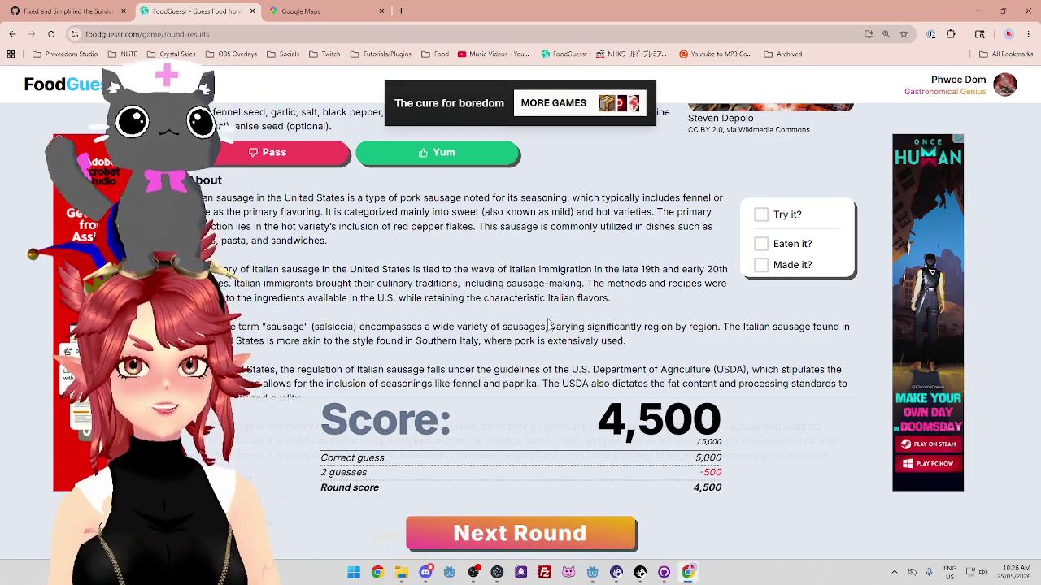
pyautogui.scroll(1, 618, 301)
pyautogui.moveTo(657, 266)
pyautogui.mouseDown()
pyautogui.moveTo(480, 324)
pyautogui.moveTo(262, 280)
pyautogui.moveTo(294, 299)
pyautogui.moveTo(314, 285)
pyautogui.moveTo(466, 286)
pyautogui.mouseUp()
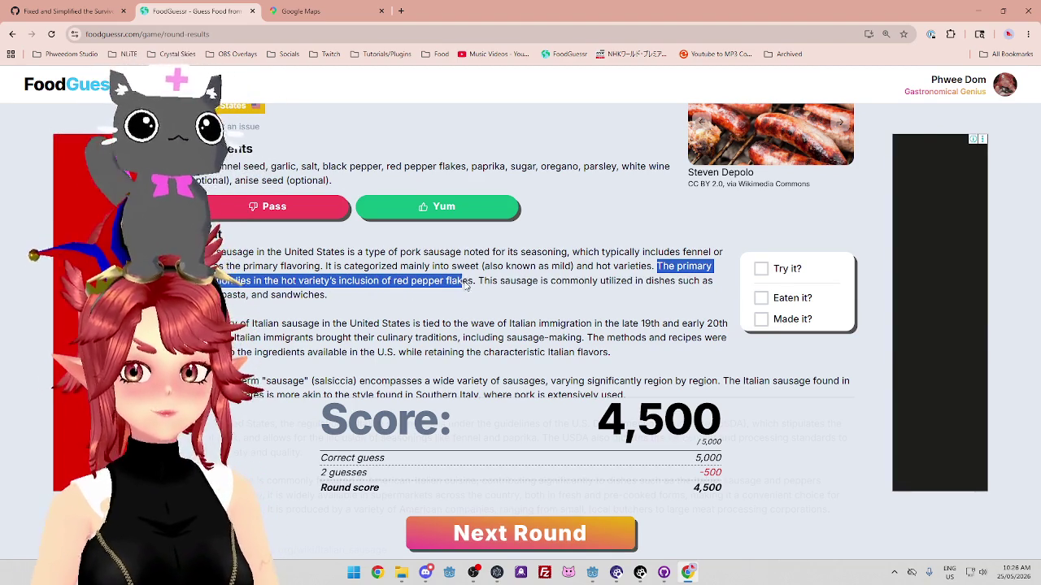
pyautogui.click(244, 309)
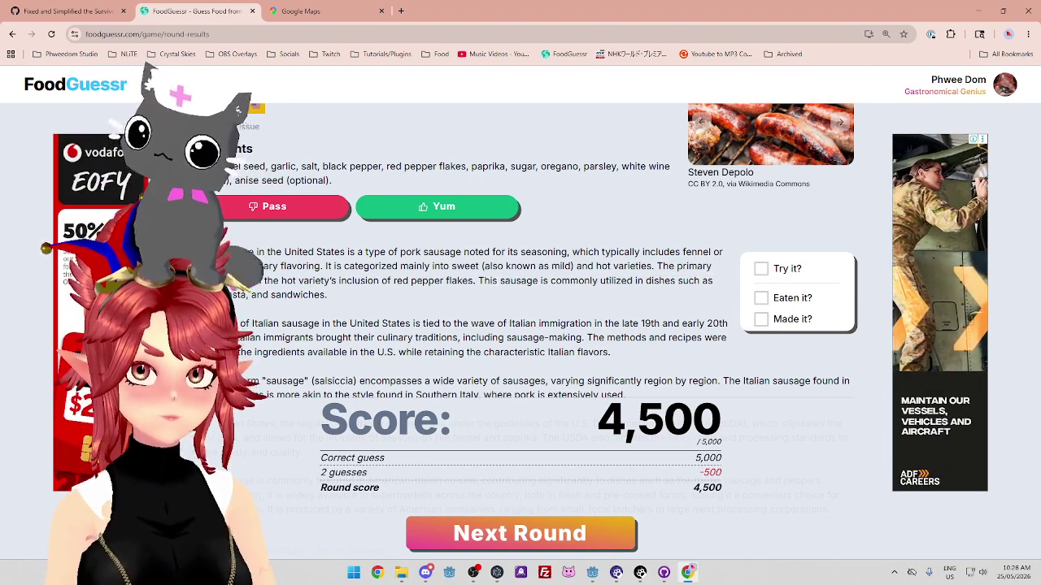
pyautogui.moveTo(473, 281)
pyautogui.mouseDown()
pyautogui.moveTo(679, 281)
pyautogui.moveTo(656, 266)
pyautogui.mouseUp()
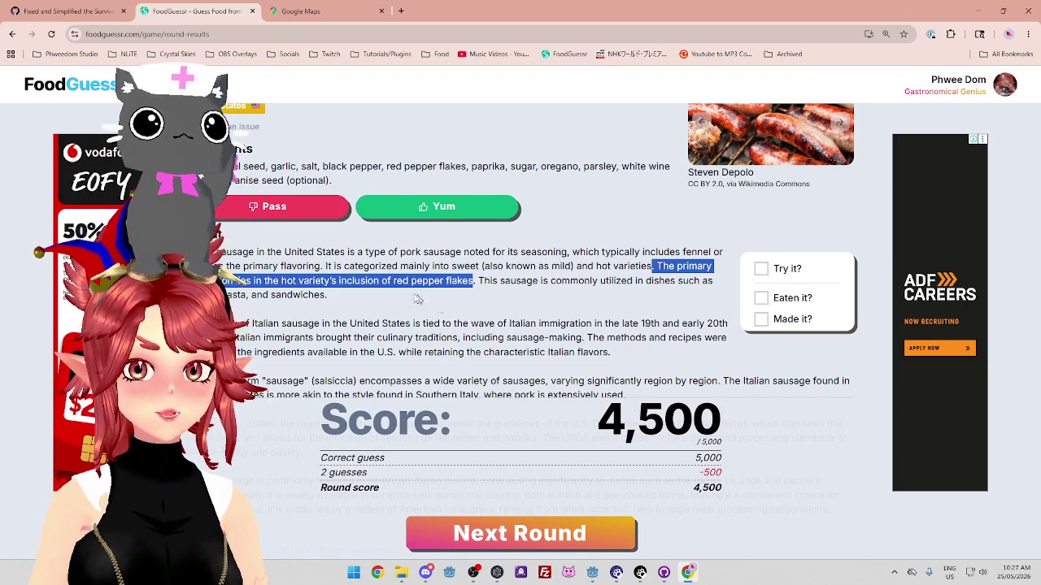
pyautogui.moveTo(393, 281); pyautogui.dragTo(470, 282)
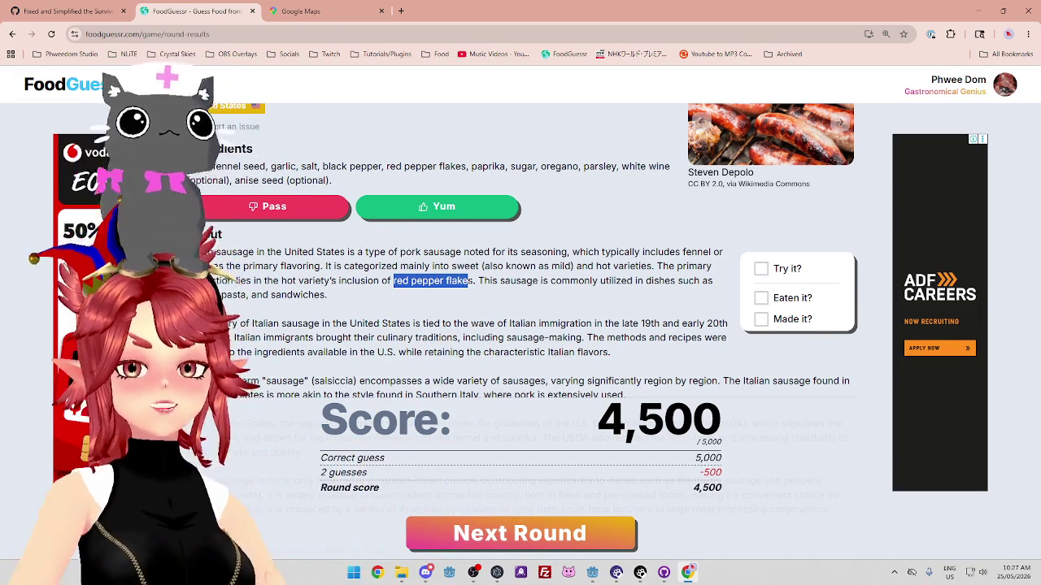
pyautogui.click(550, 322)
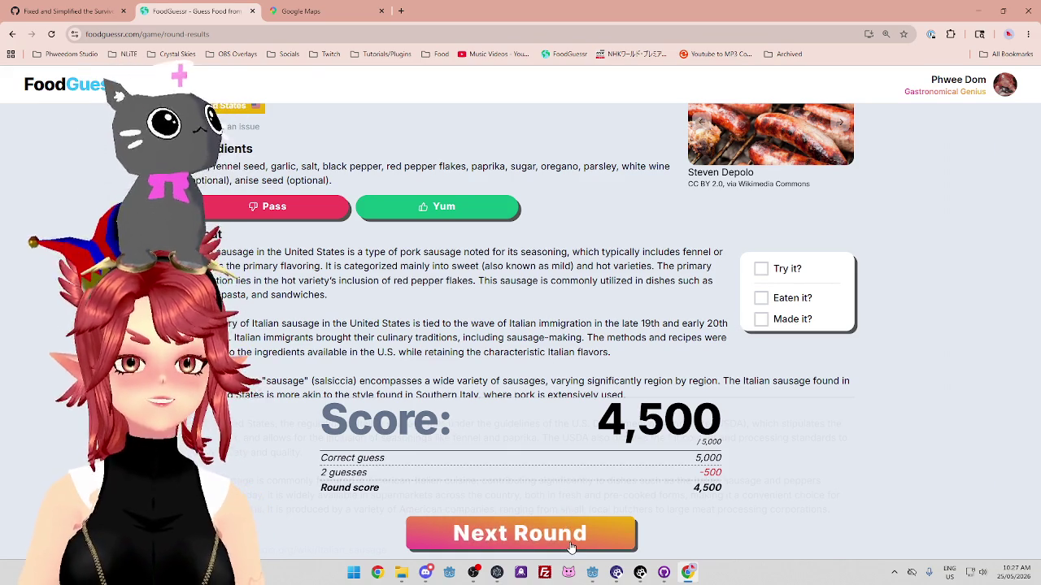
# Advance to round 3 of 3 and look through the doughnut dish's four photos
pyautogui.click(569, 541)
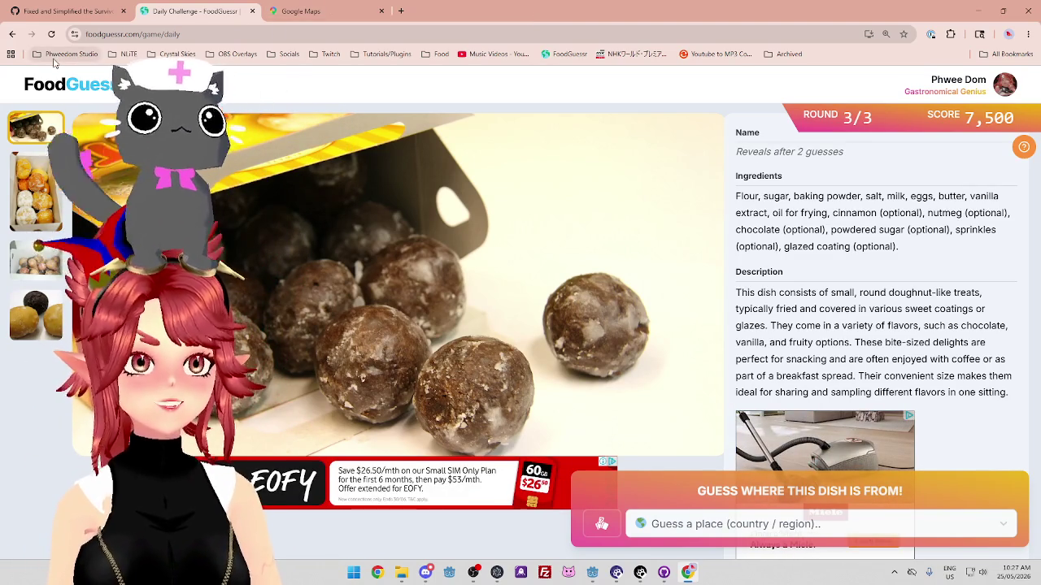
pyautogui.click(32, 172)
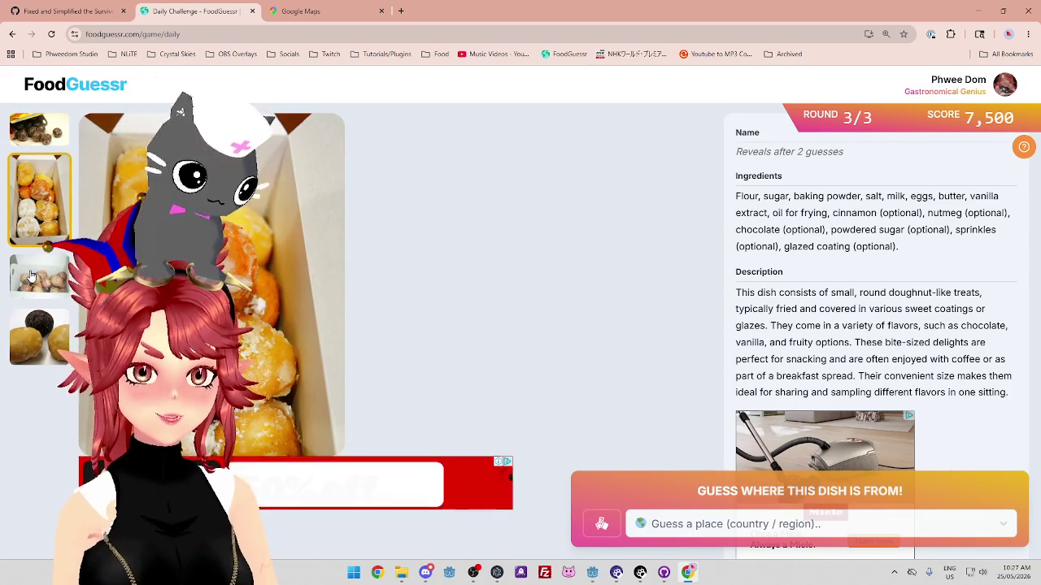
pyautogui.click(31, 277)
pyautogui.click(30, 346)
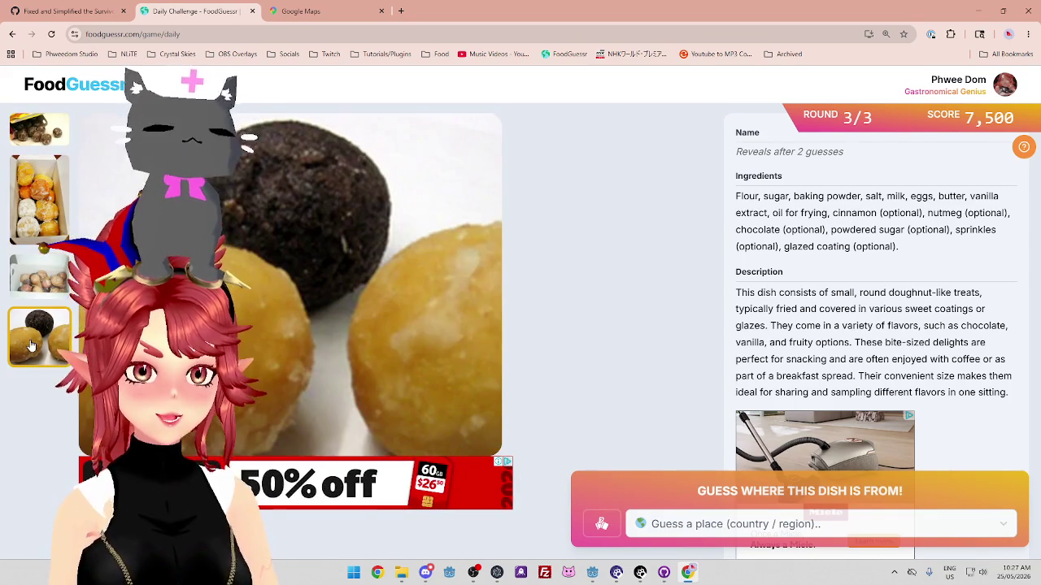
pyautogui.click(39, 276)
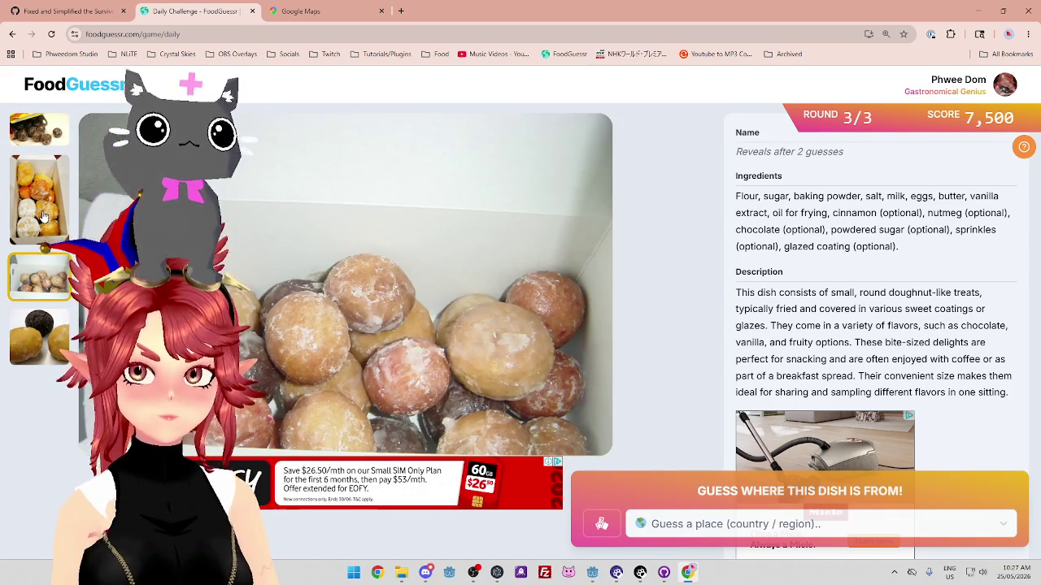
pyautogui.click(45, 216)
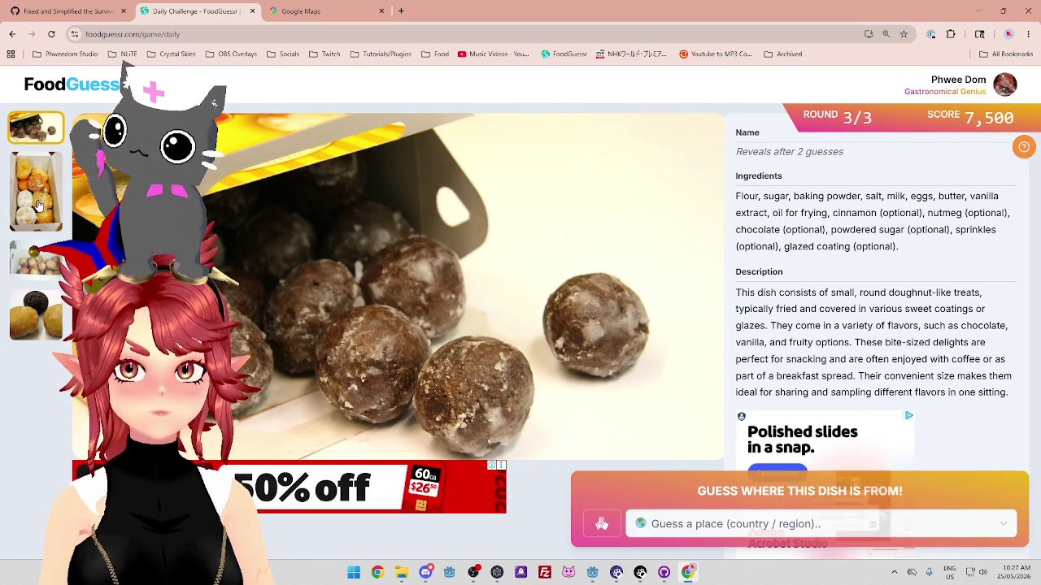
pyautogui.click(38, 206)
pyautogui.click(37, 333)
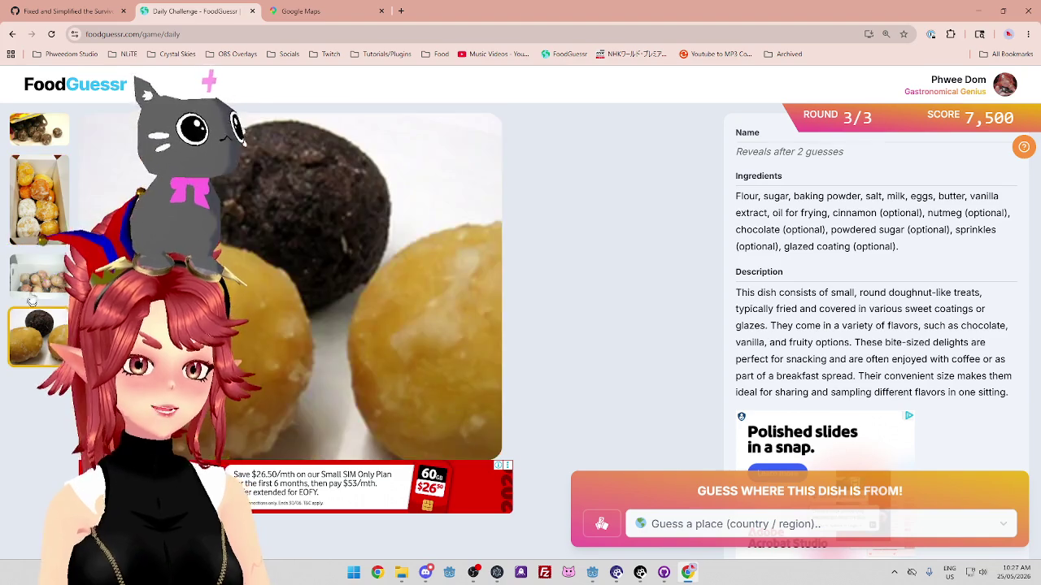
pyautogui.click(36, 273)
pyautogui.click(37, 195)
pyautogui.click(33, 134)
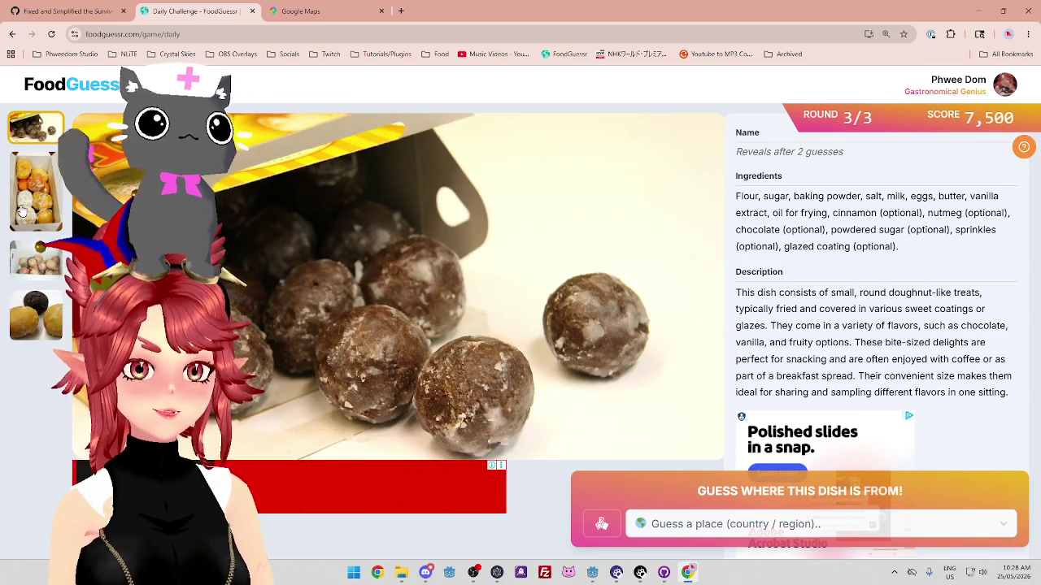
# Flip through the photos again, comparing the chocolate, glazed-box and powdered doughnut-hole shots
pyautogui.click(24, 188)
pyautogui.click(29, 276)
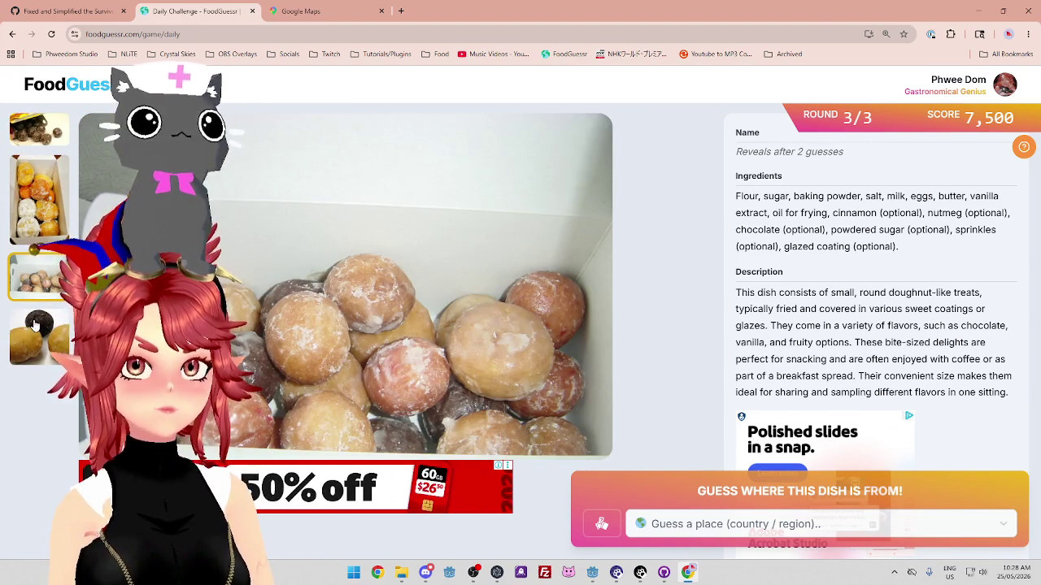
pyautogui.click(35, 326)
pyautogui.click(38, 195)
pyautogui.click(45, 129)
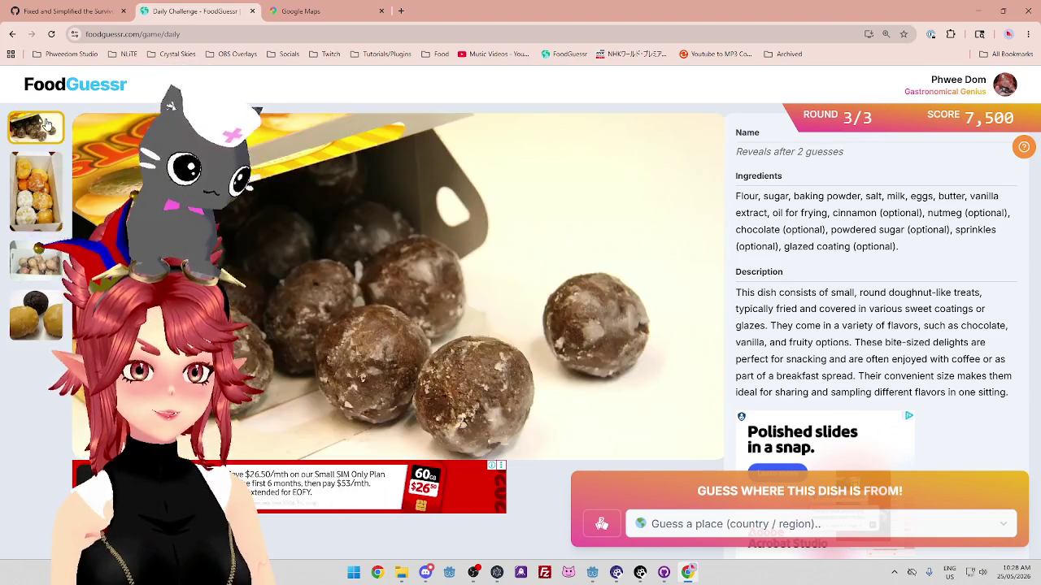
pyautogui.click(41, 195)
pyautogui.click(40, 281)
pyautogui.click(37, 333)
pyautogui.click(38, 196)
pyautogui.click(37, 128)
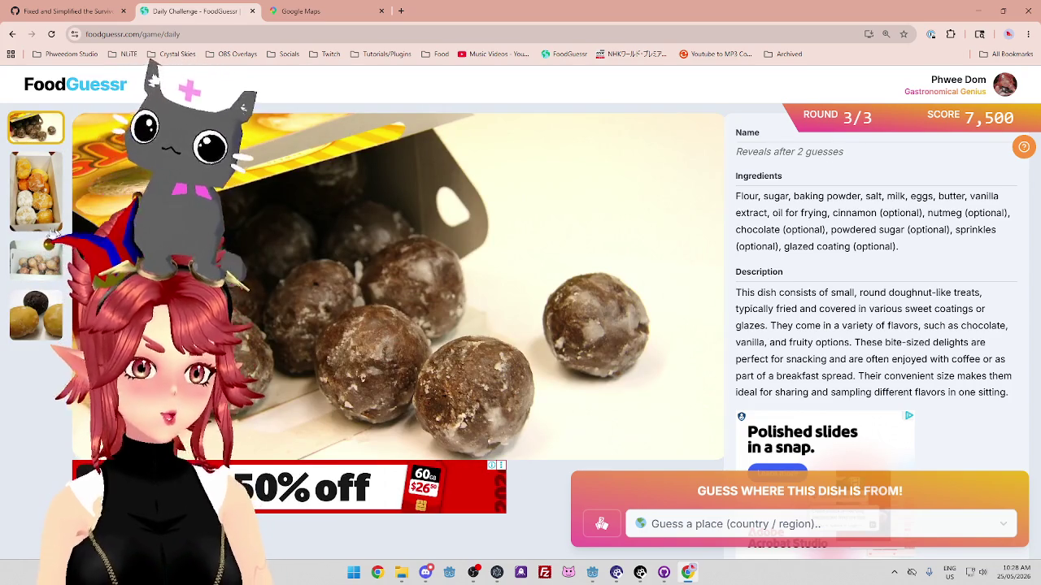
pyautogui.click(49, 219)
pyautogui.click(46, 279)
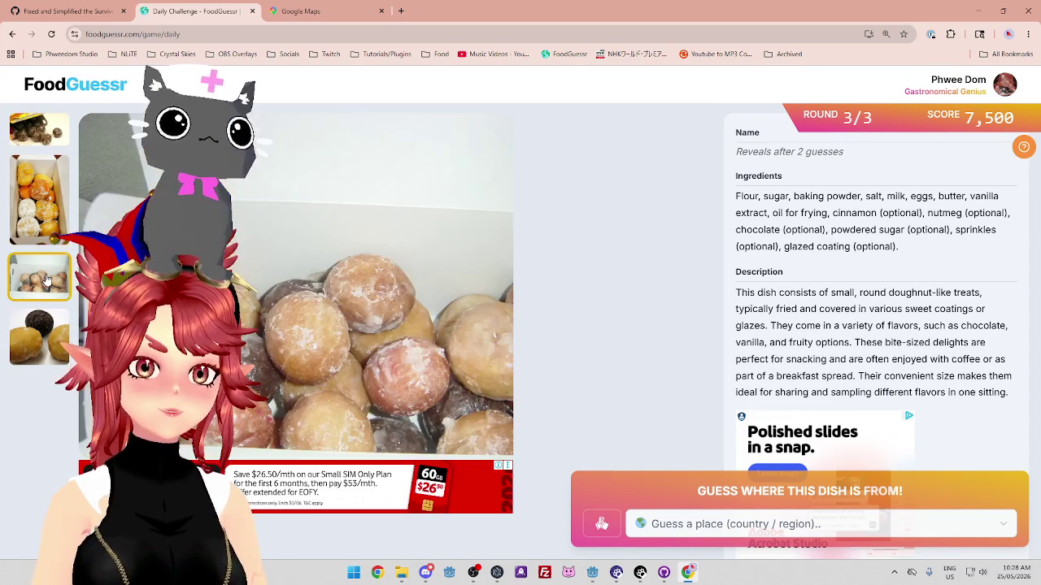
pyautogui.click(48, 243)
pyautogui.click(41, 333)
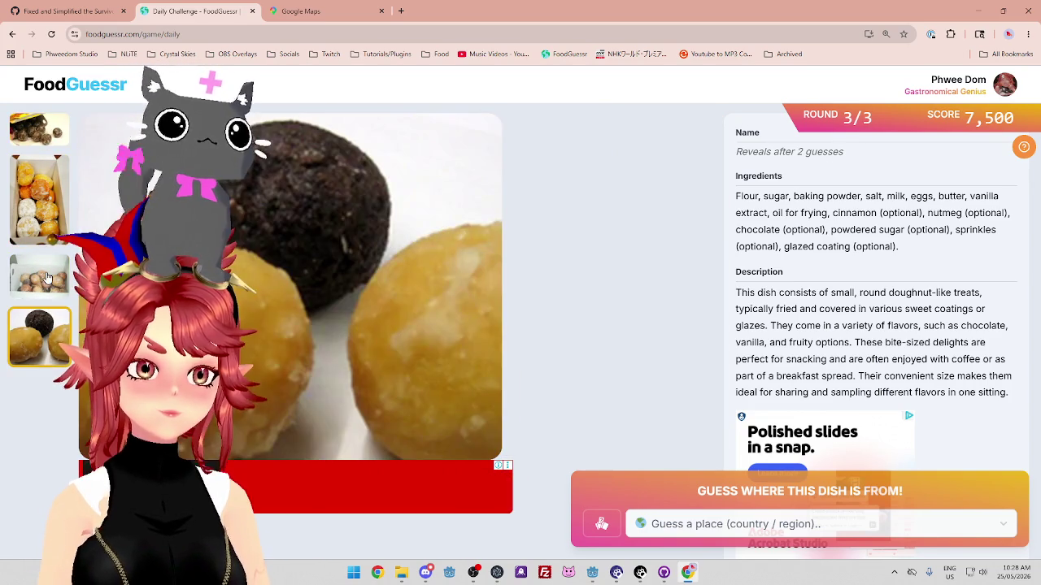
pyautogui.click(47, 279)
pyautogui.click(48, 219)
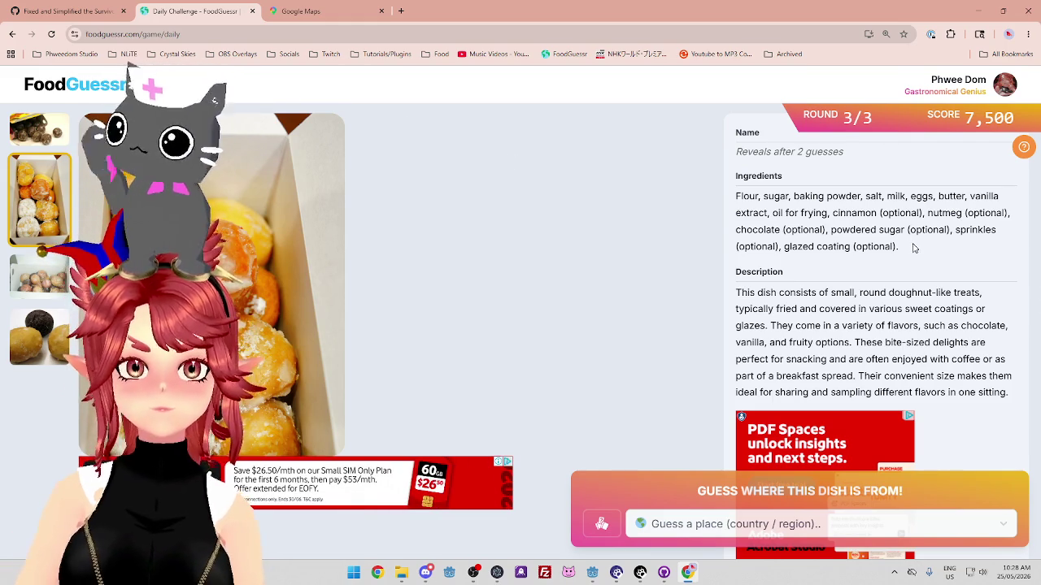
pyautogui.moveTo(792, 200)
pyautogui.mouseDown()
pyautogui.moveTo(887, 215)
pyautogui.moveTo(831, 214)
pyautogui.mouseUp()
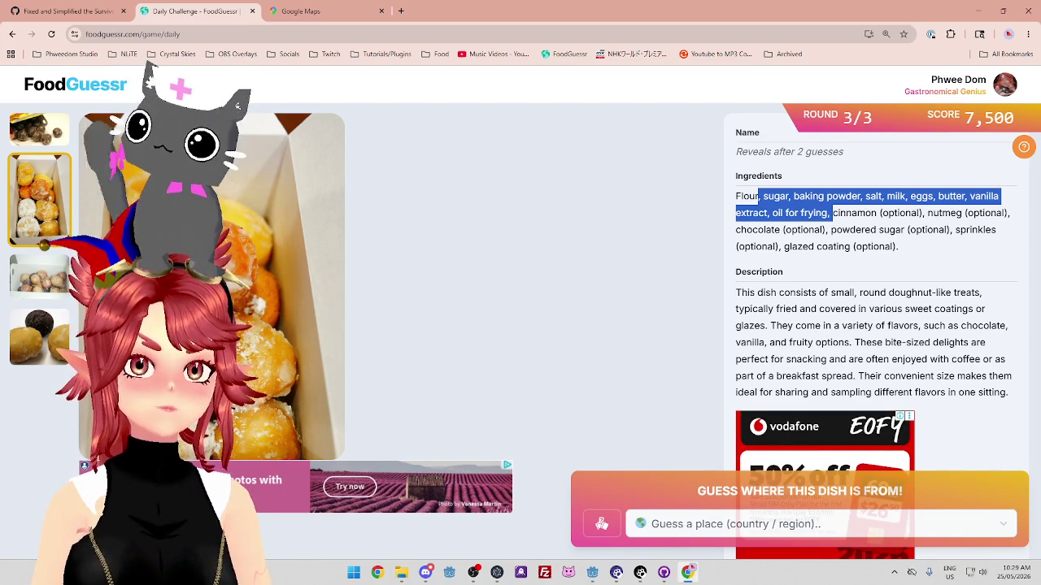
pyautogui.click(1001, 295)
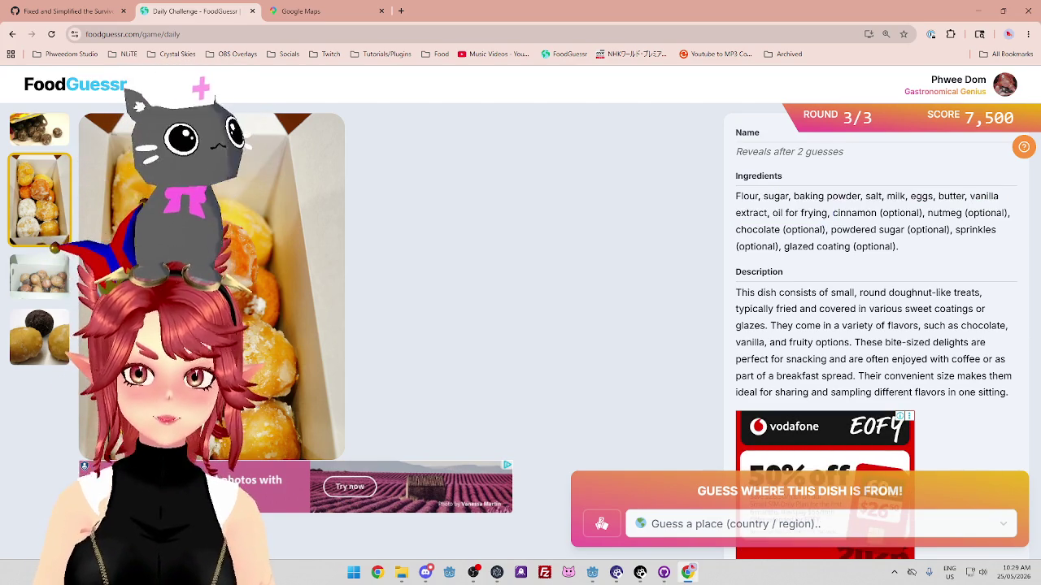
pyautogui.moveTo(741, 196)
pyautogui.mouseDown()
pyautogui.moveTo(831, 196)
pyautogui.moveTo(761, 213)
pyautogui.moveTo(833, 213)
pyautogui.moveTo(721, 196)
pyautogui.mouseUp()
pyautogui.click(831, 213)
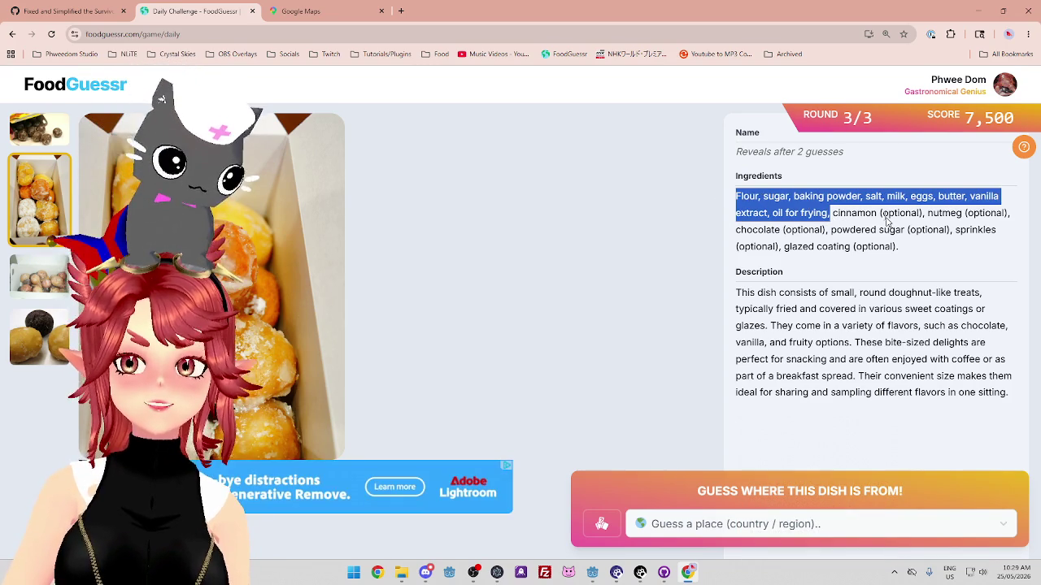
pyautogui.click(887, 220)
pyautogui.moveTo(831, 213)
pyautogui.mouseDown()
pyautogui.moveTo(903, 214)
pyautogui.moveTo(931, 255)
pyautogui.mouseUp()
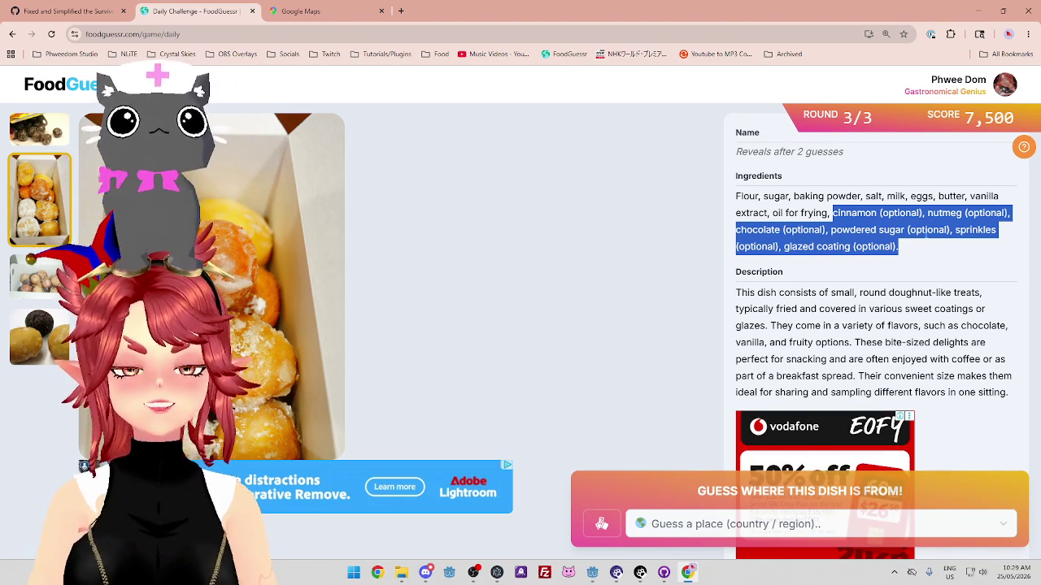
pyautogui.click(905, 245)
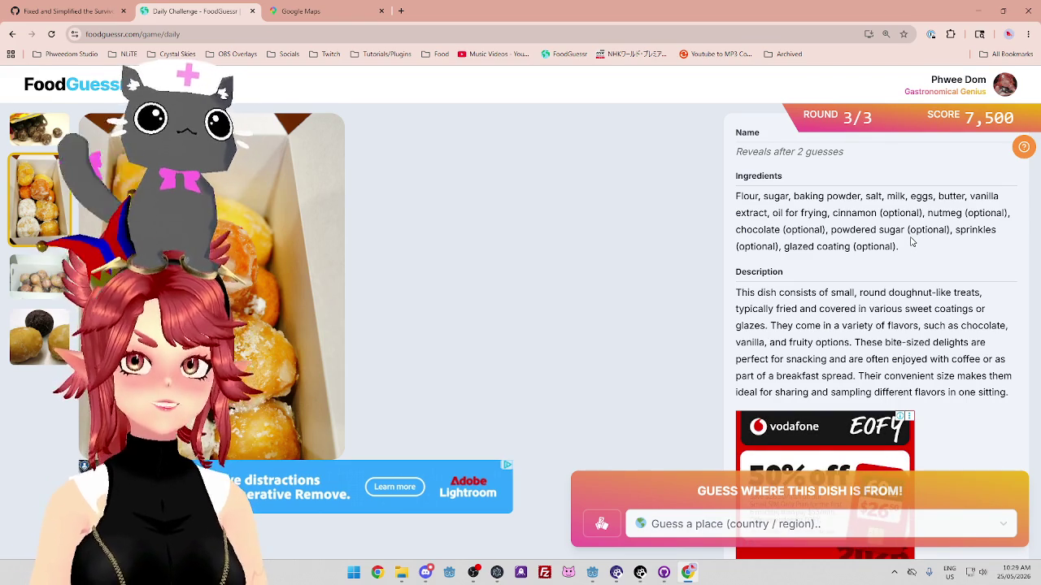
pyautogui.click(335, 13)
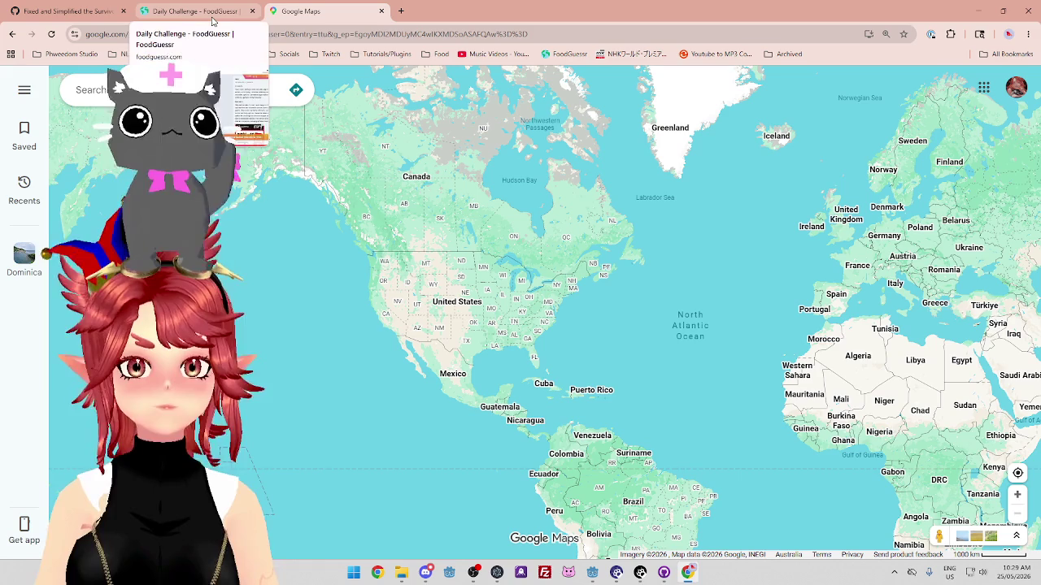
pyautogui.moveTo(721, 332)
pyautogui.mouseDown()
pyautogui.moveTo(648, 295)
pyautogui.moveTo(628, 355)
pyautogui.mouseUp()
pyautogui.moveTo(553, 365)
pyautogui.mouseDown()
pyautogui.moveTo(657, 360)
pyautogui.moveTo(662, 301)
pyautogui.moveTo(542, 278)
pyautogui.moveTo(534, 287)
pyautogui.mouseUp()
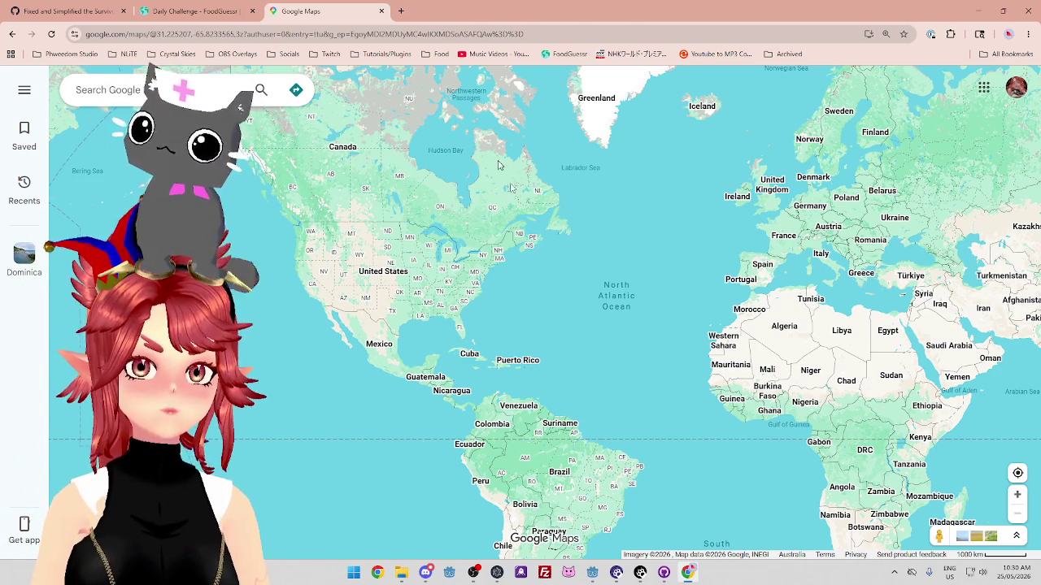
pyautogui.click(222, 14)
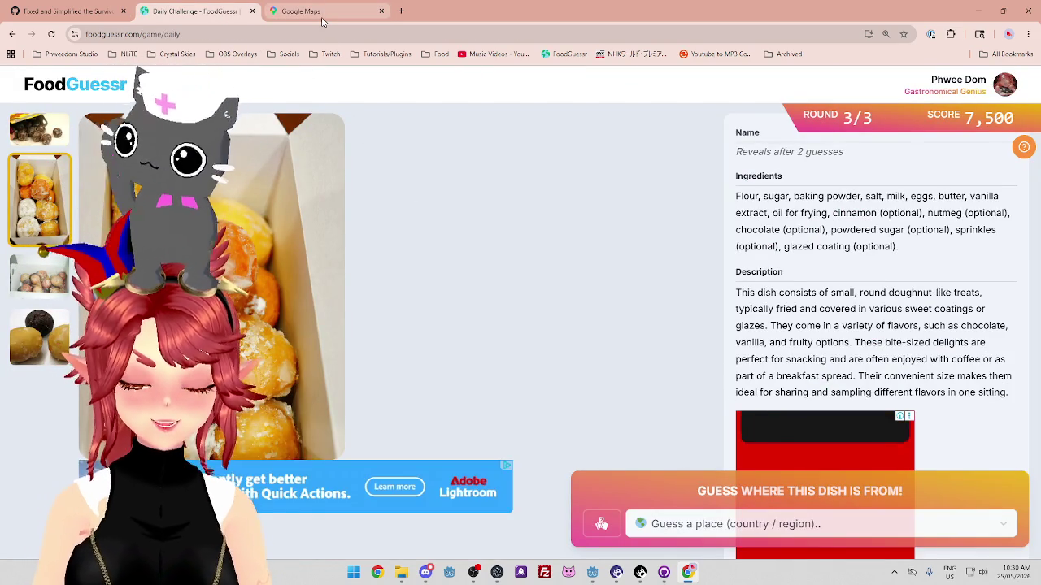
pyautogui.moveTo(322, 21)
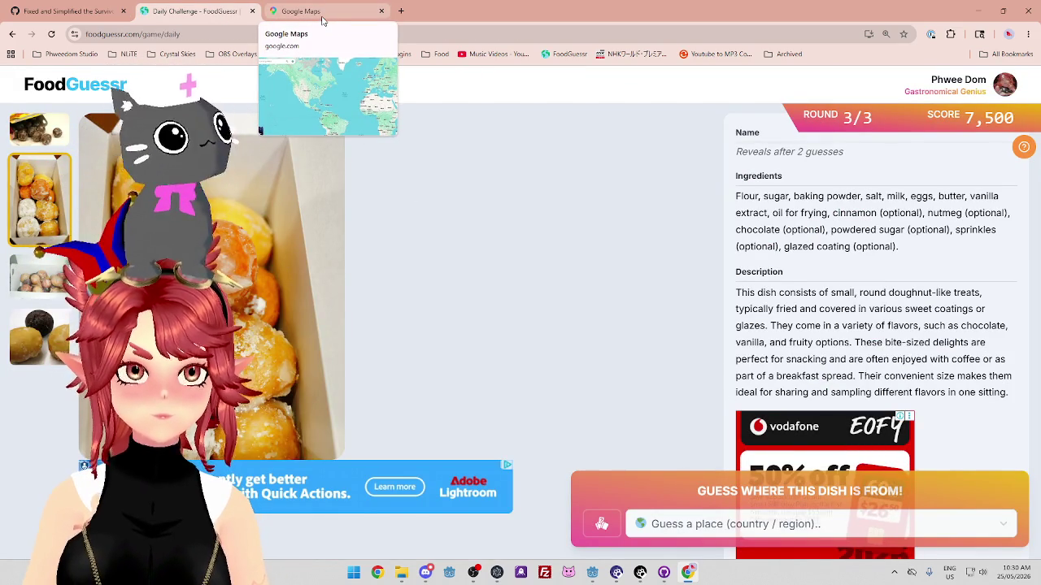
pyautogui.click(322, 13)
pyautogui.click(228, 16)
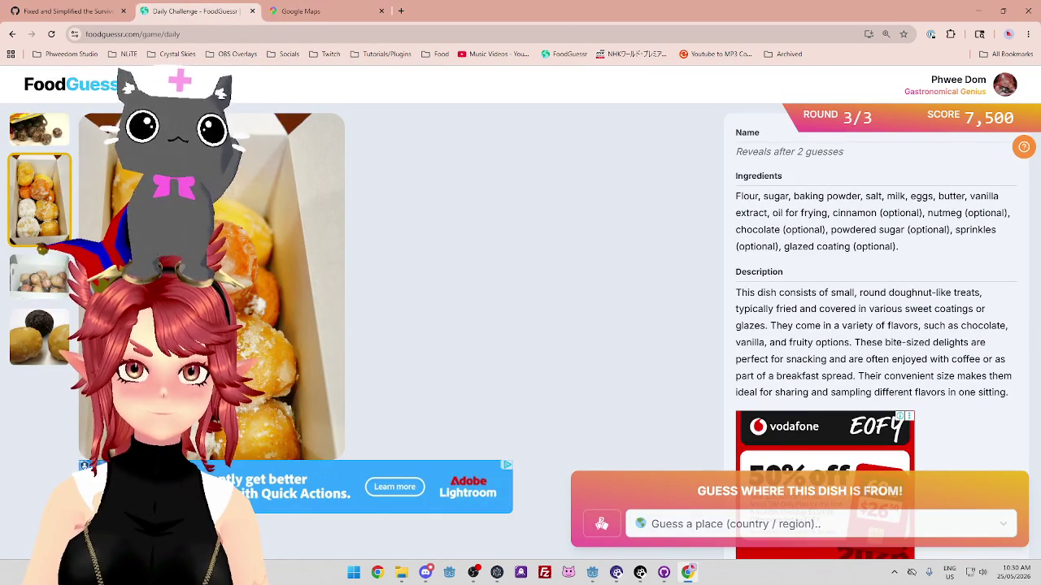
pyautogui.moveTo(778, 309); pyautogui.dragTo(929, 311)
pyautogui.moveTo(795, 325)
pyautogui.mouseDown()
pyautogui.moveTo(972, 342)
pyautogui.moveTo(829, 343)
pyautogui.moveTo(867, 343)
pyautogui.moveTo(837, 343)
pyautogui.moveTo(872, 359)
pyautogui.moveTo(980, 359)
pyautogui.mouseUp()
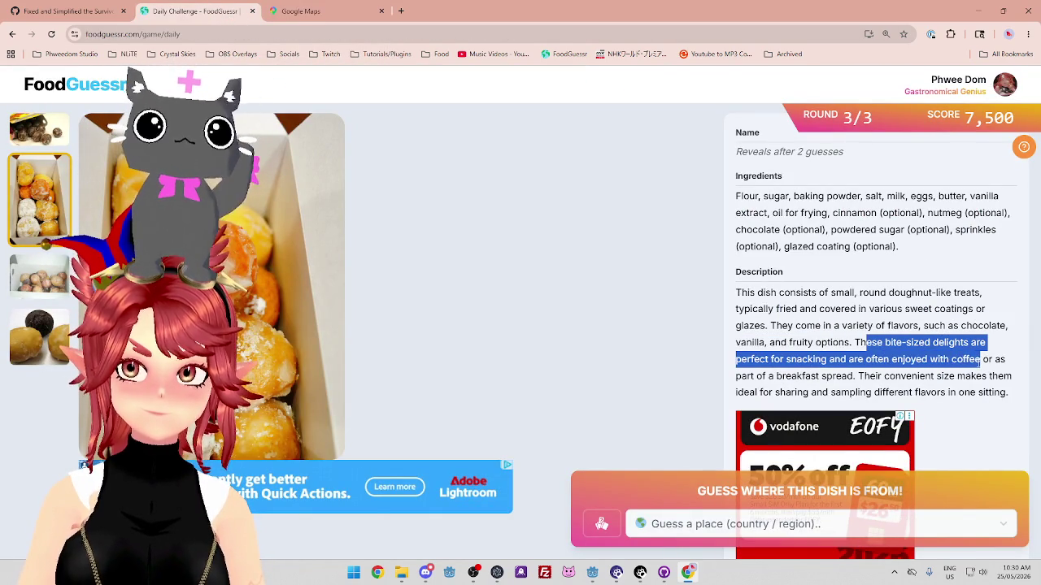
pyautogui.moveTo(807, 375)
pyautogui.mouseDown()
pyautogui.moveTo(1012, 376)
pyautogui.moveTo(937, 394)
pyautogui.mouseUp()
pyautogui.click(965, 388)
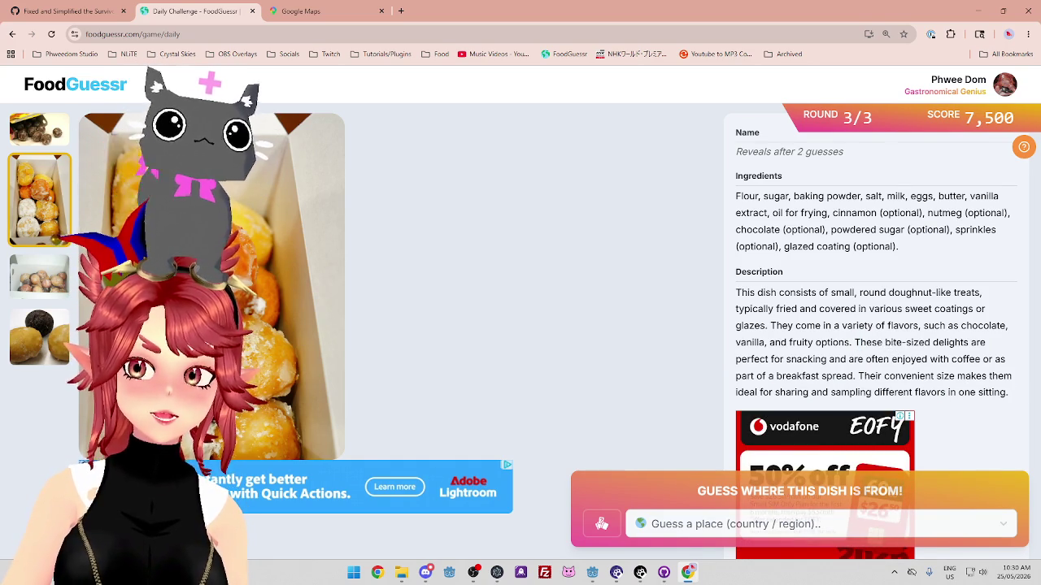
pyautogui.doubleClick(868, 342)
pyautogui.click(855, 358)
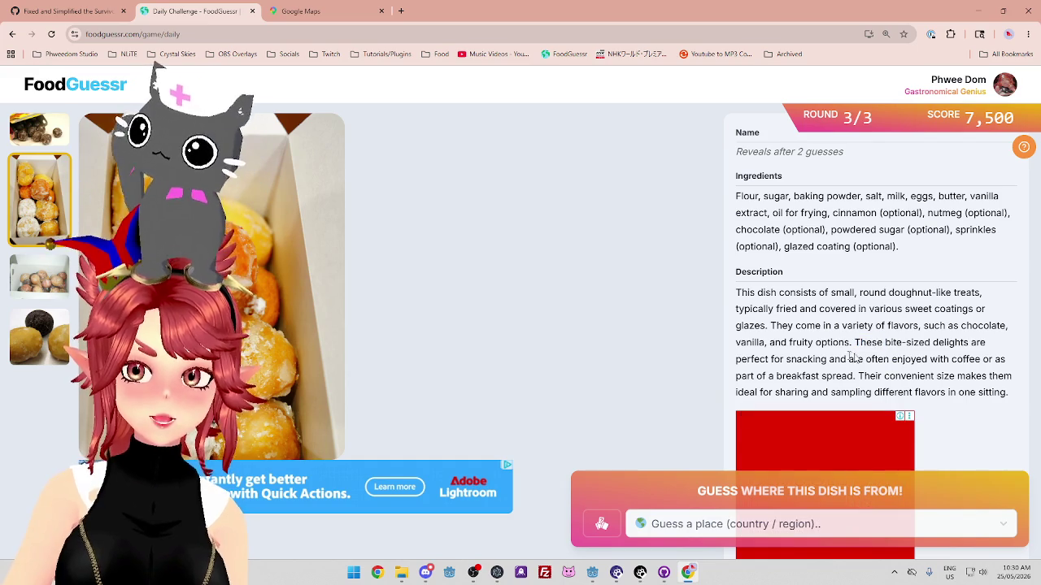
pyautogui.moveTo(753, 359)
pyautogui.mouseDown()
pyautogui.moveTo(935, 358)
pyautogui.moveTo(958, 342)
pyautogui.moveTo(980, 358)
pyautogui.moveTo(860, 358)
pyautogui.moveTo(779, 375)
pyautogui.moveTo(852, 375)
pyautogui.moveTo(853, 343)
pyautogui.mouseUp()
pyautogui.click(860, 377)
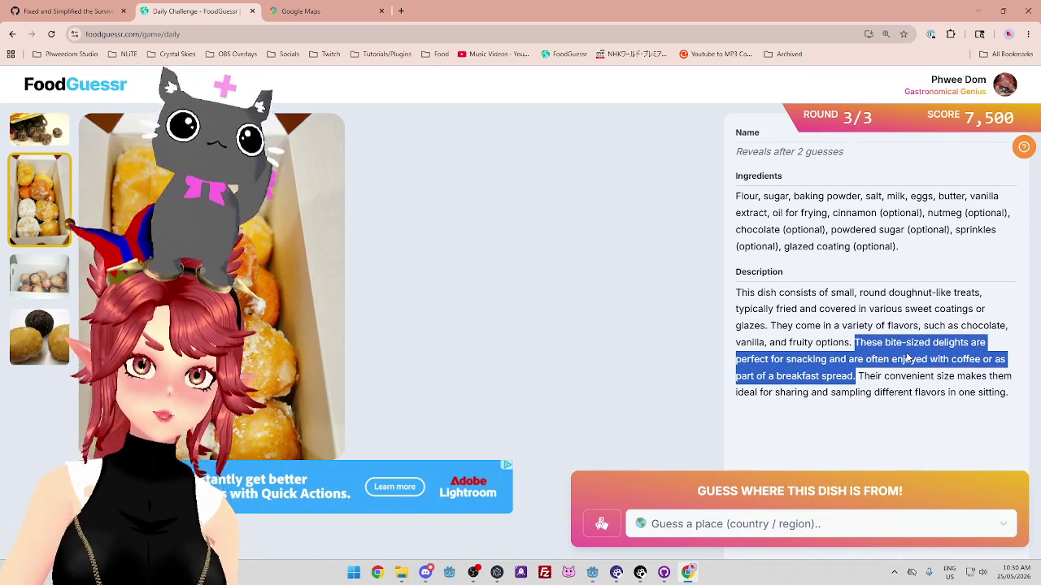
pyautogui.click(860, 343)
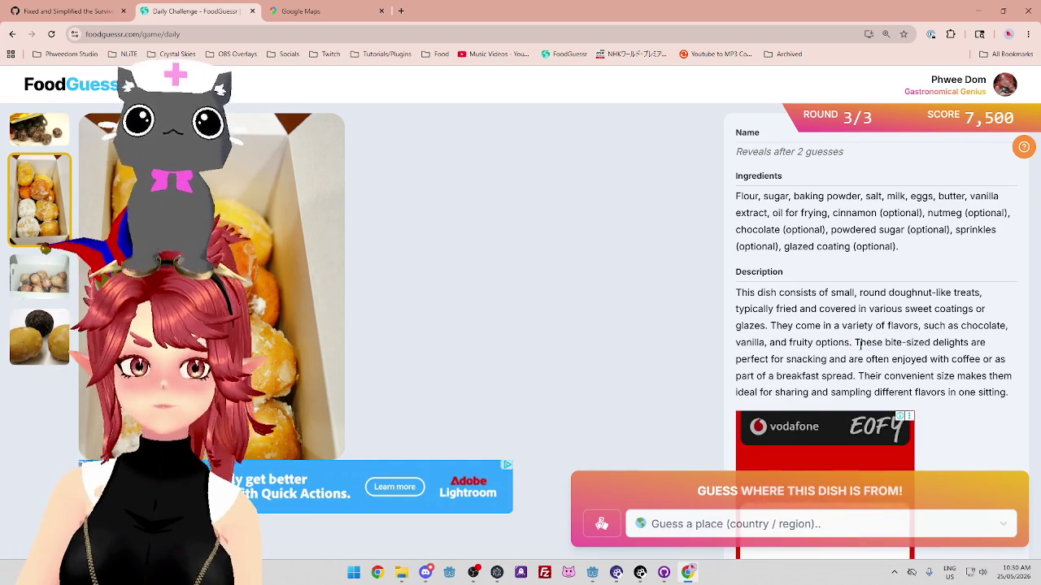
pyautogui.moveTo(856, 343); pyautogui.dragTo(856, 377)
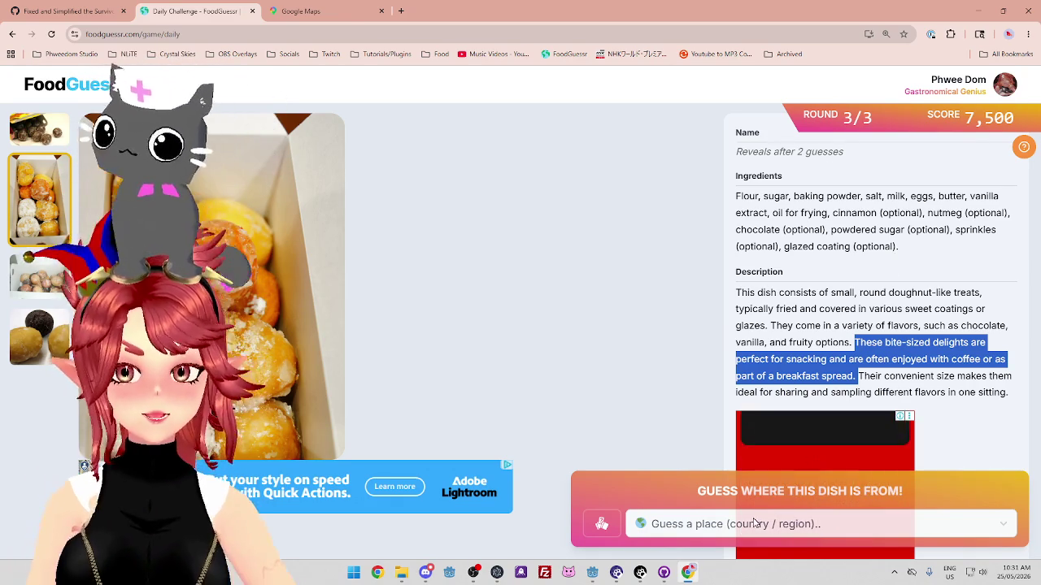
# Guess United States for the round 3 doughnut dish
pyautogui.click(698, 523)
pyautogui.write('unit')
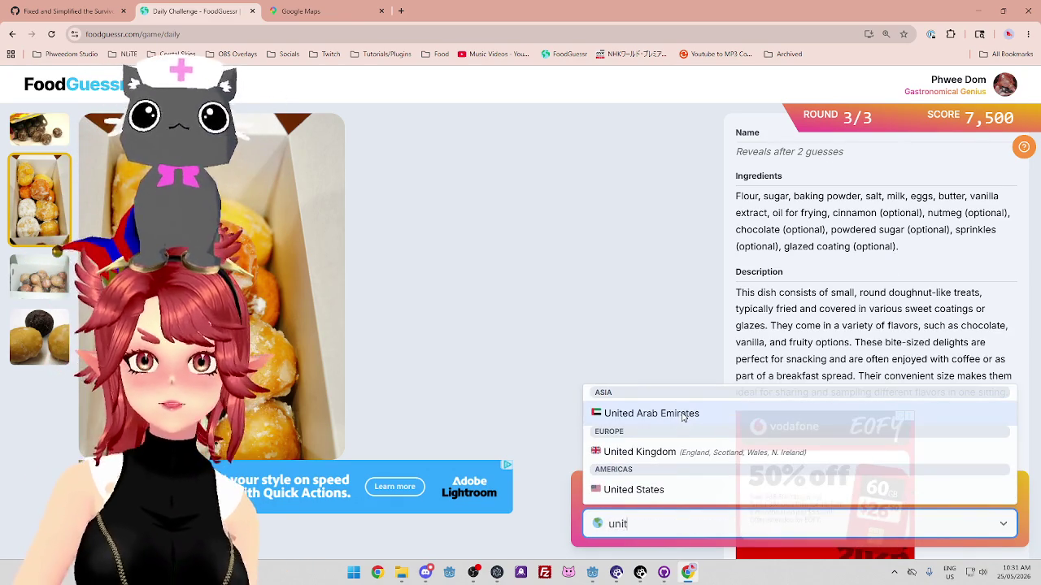
pyautogui.press('Down')
pyautogui.press('Down')
pyautogui.press('Return')
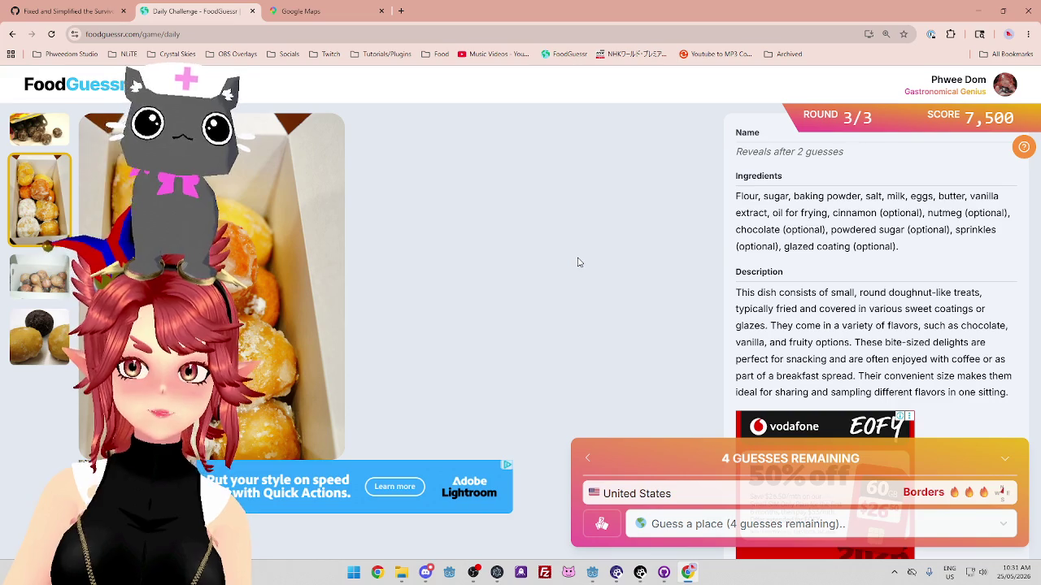
# Guess Canada next, revealing Timbits with a 4,500 round score
pyautogui.click(715, 529)
pyautogui.write('cam')
pyautogui.press('BackSpace')
pyautogui.press('Down')
pyautogui.press('Return')
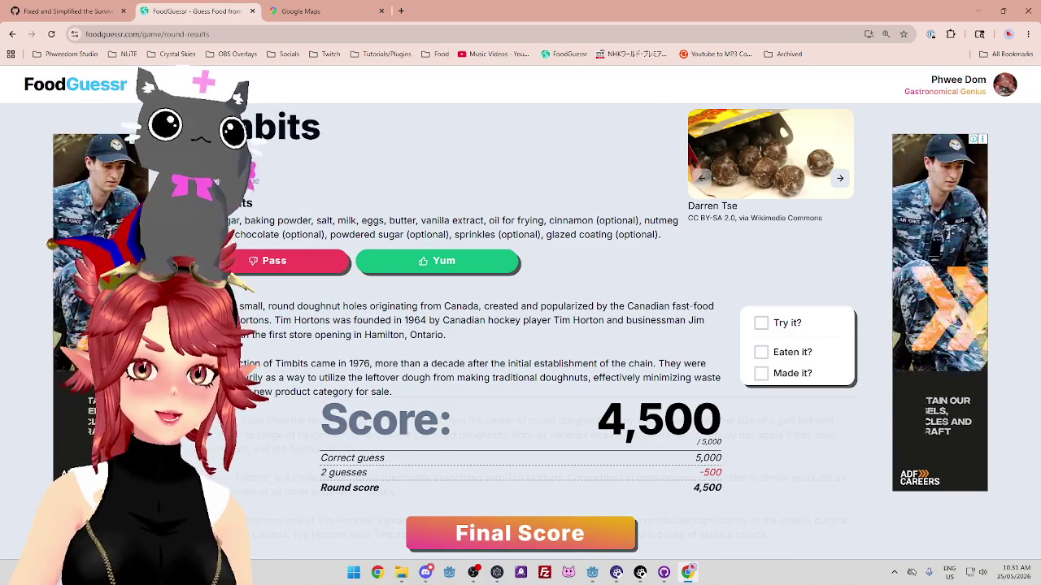
pyautogui.moveTo(718, 310)
pyautogui.mouseDown()
pyautogui.moveTo(235, 310)
pyautogui.moveTo(346, 321)
pyautogui.moveTo(613, 307)
pyautogui.mouseUp()
pyautogui.click(235, 310)
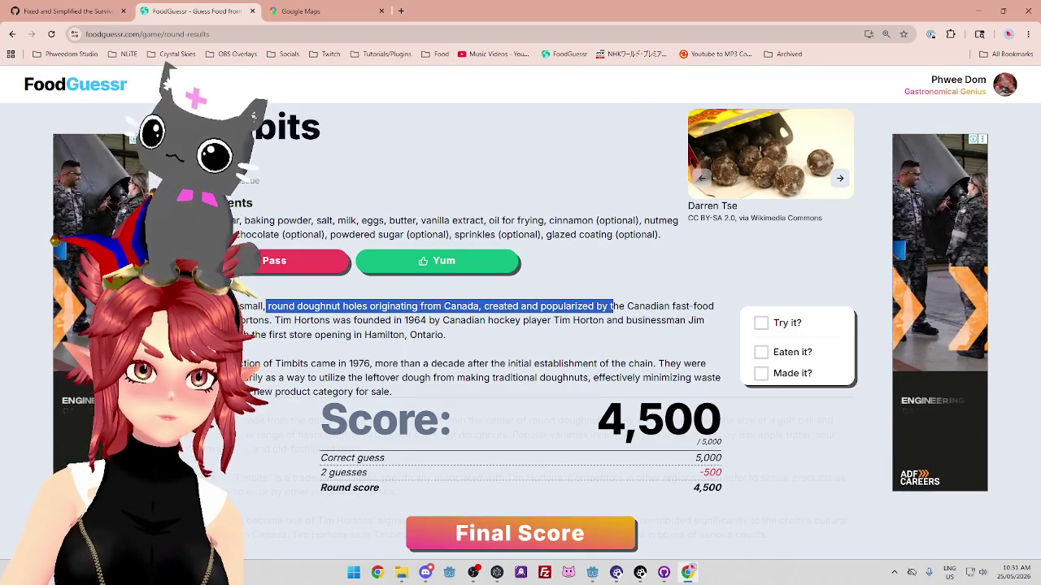
pyautogui.click(284, 324)
pyautogui.moveTo(274, 321); pyautogui.dragTo(379, 322)
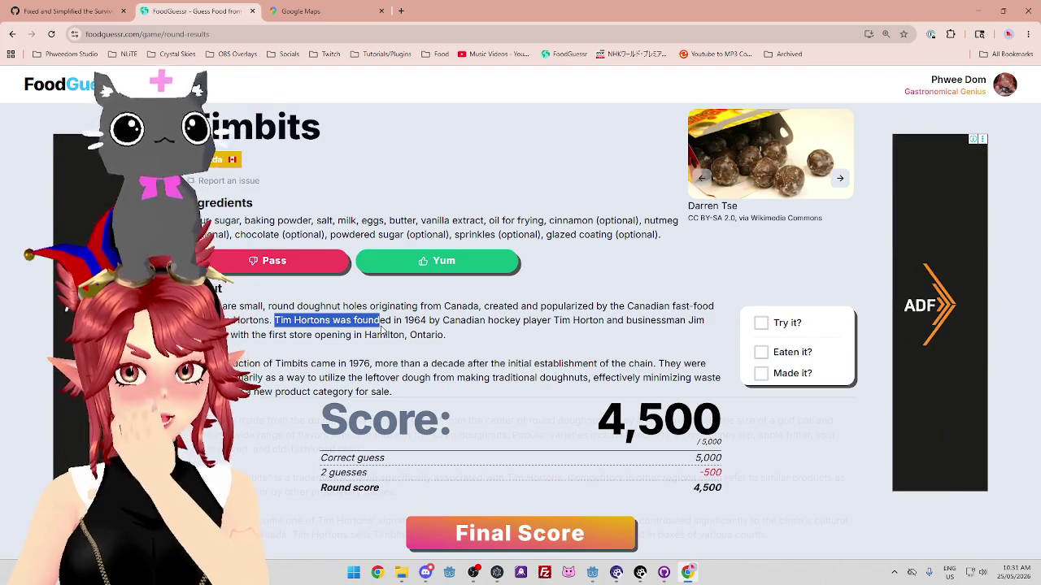
pyautogui.scroll(-1, 396, 323)
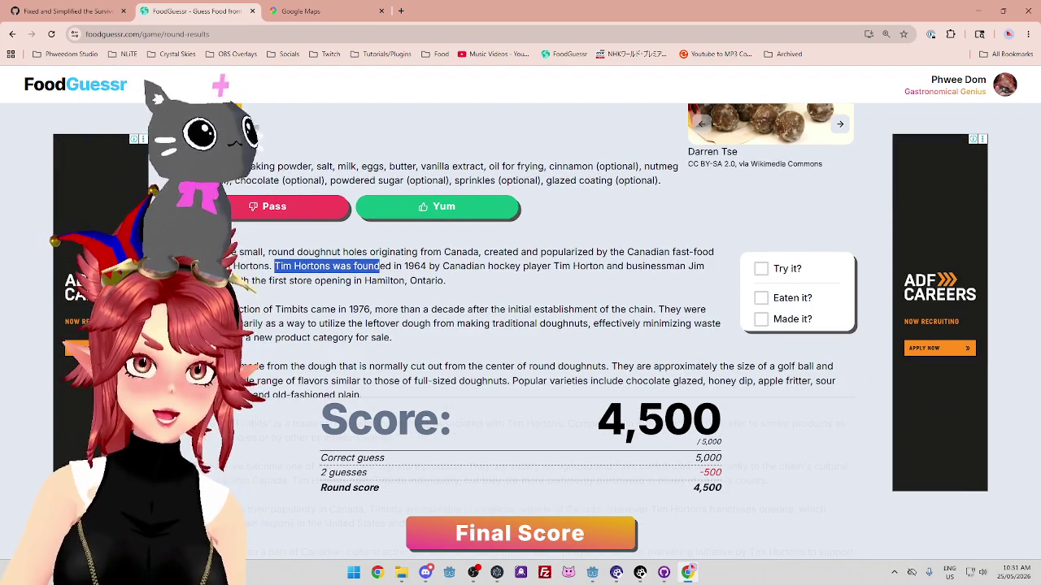
pyautogui.scroll(-1, 396, 323)
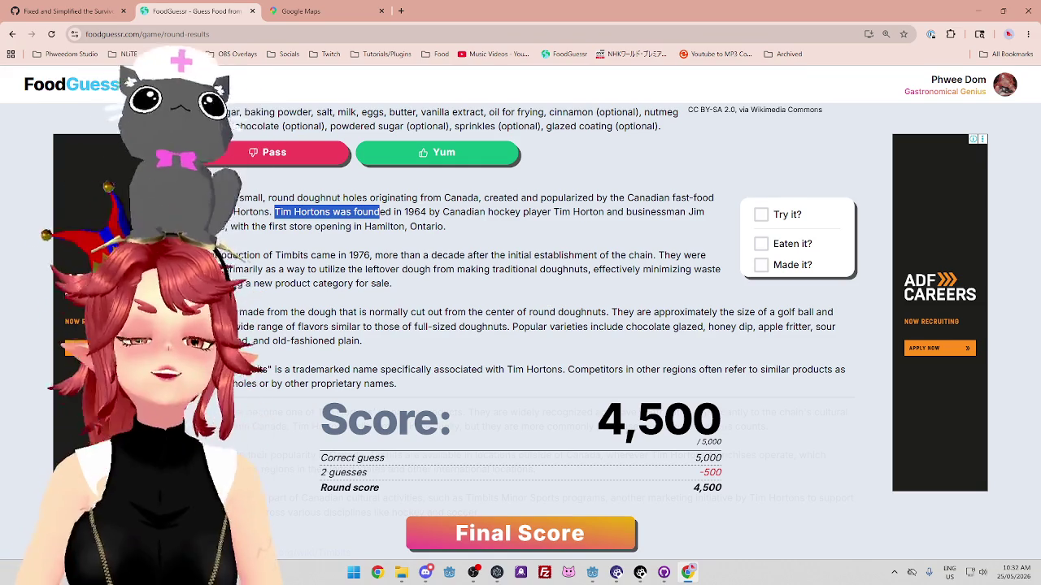
pyautogui.scroll(-3, 490, 327)
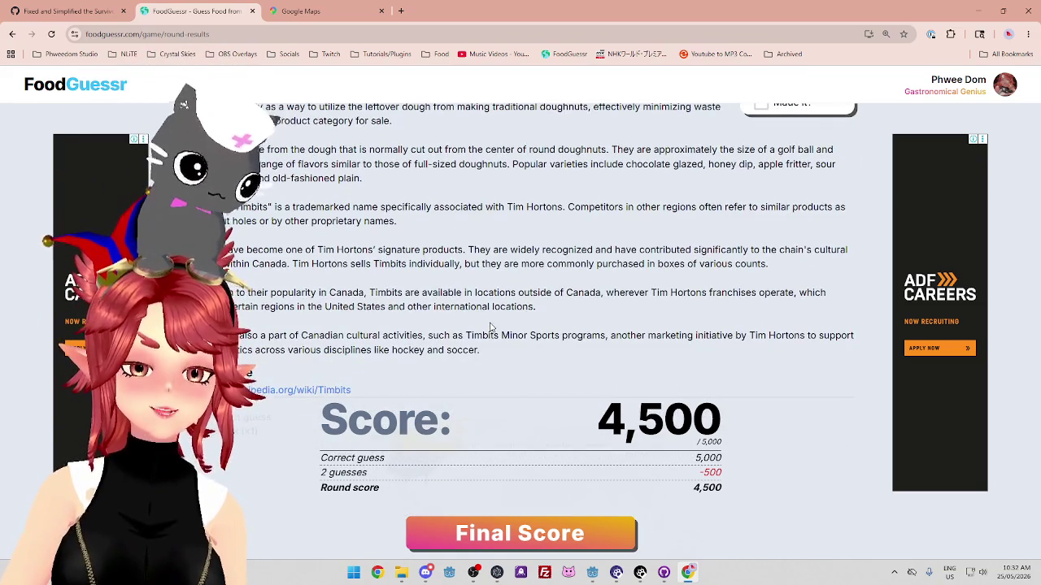
pyautogui.scroll(3, 490, 326)
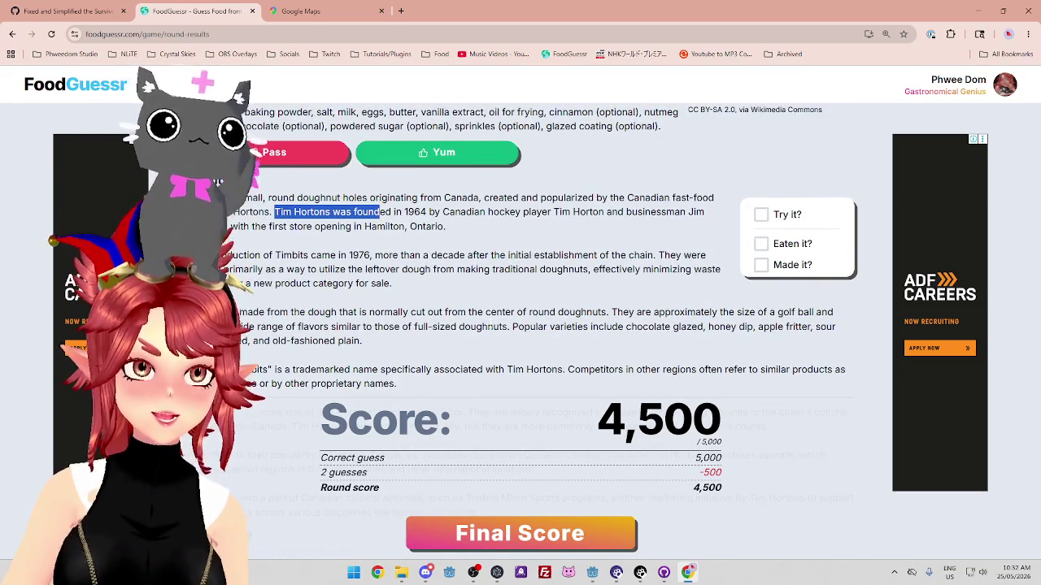
pyautogui.scroll(2, 490, 327)
# Open the final 12,000/15,000 results and scroll through the round-by-round recap
pyautogui.click(563, 533)
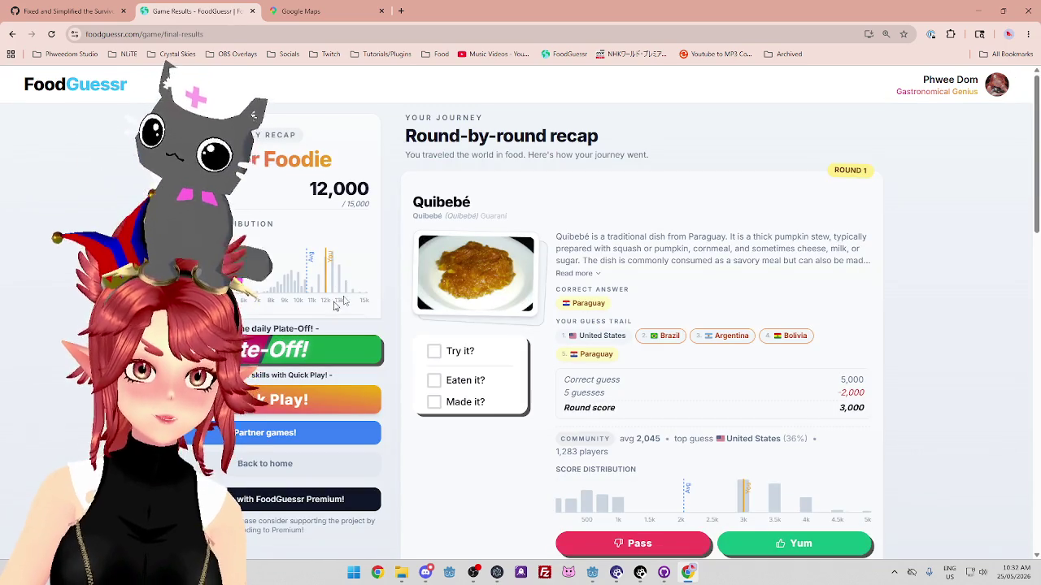
pyautogui.scroll(-2, 682, 391)
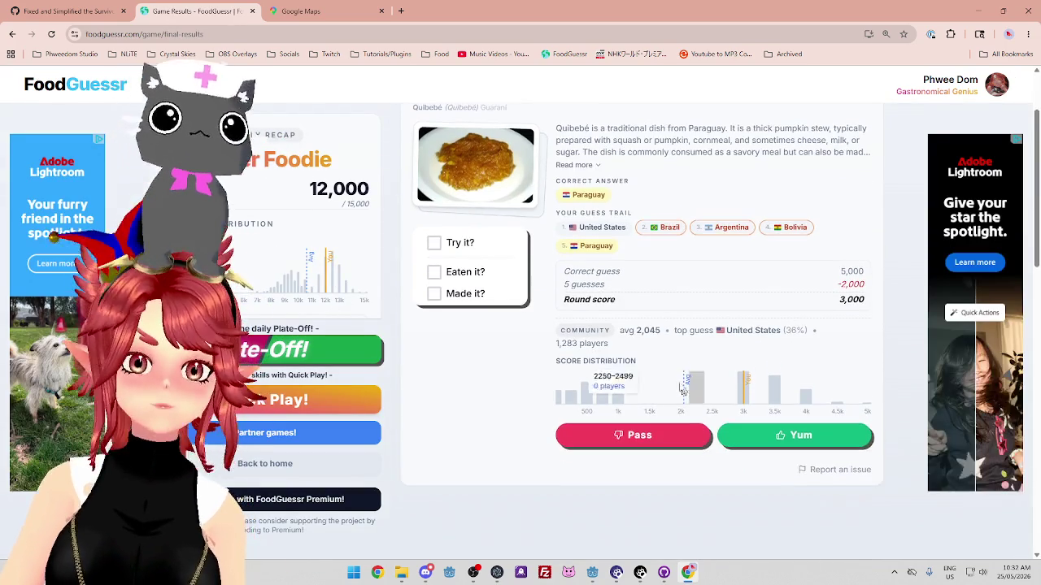
pyautogui.scroll(-3, 702, 299)
pyautogui.scroll(-3, 701, 300)
pyautogui.scroll(4, 701, 303)
pyautogui.scroll(-3, 700, 308)
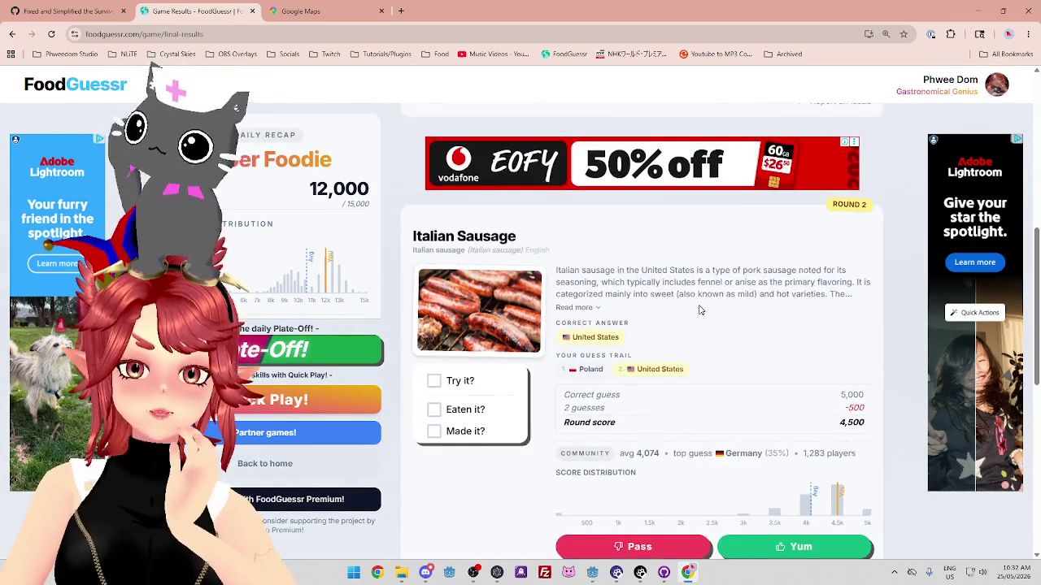
pyautogui.scroll(7, 699, 309)
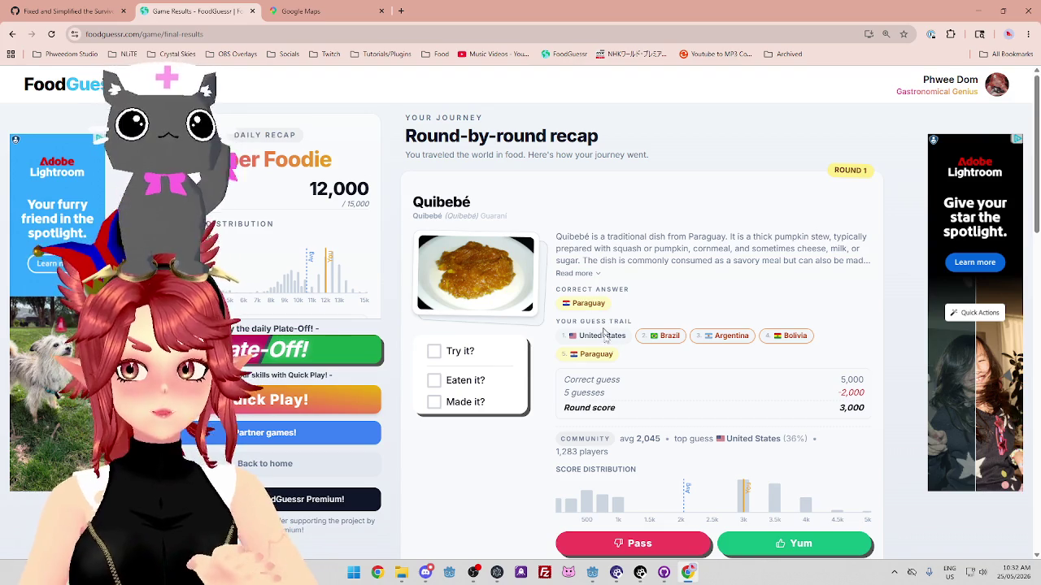
pyautogui.scroll(-5, 622, 380)
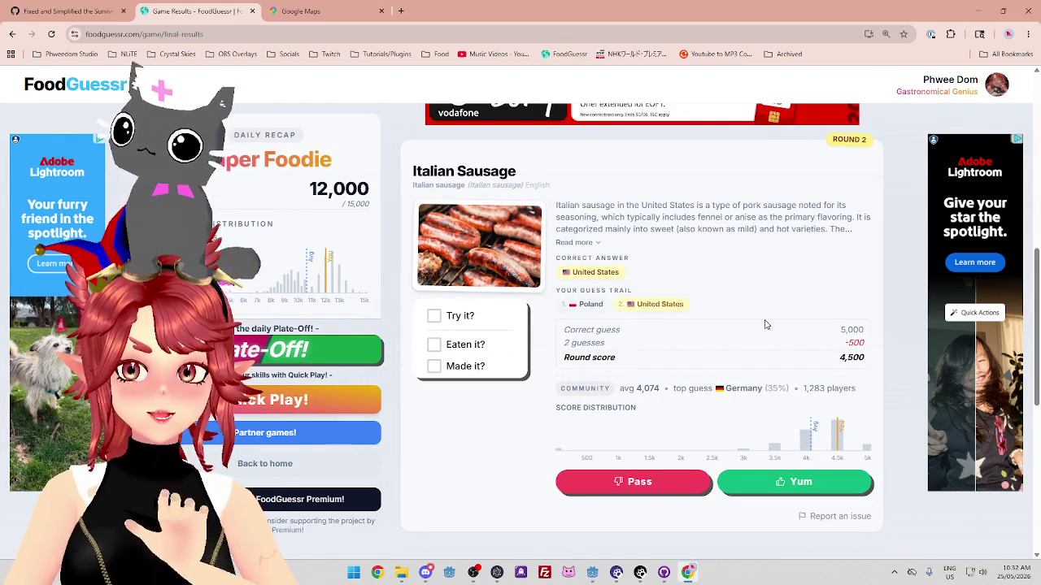
pyautogui.scroll(-1, 672, 362)
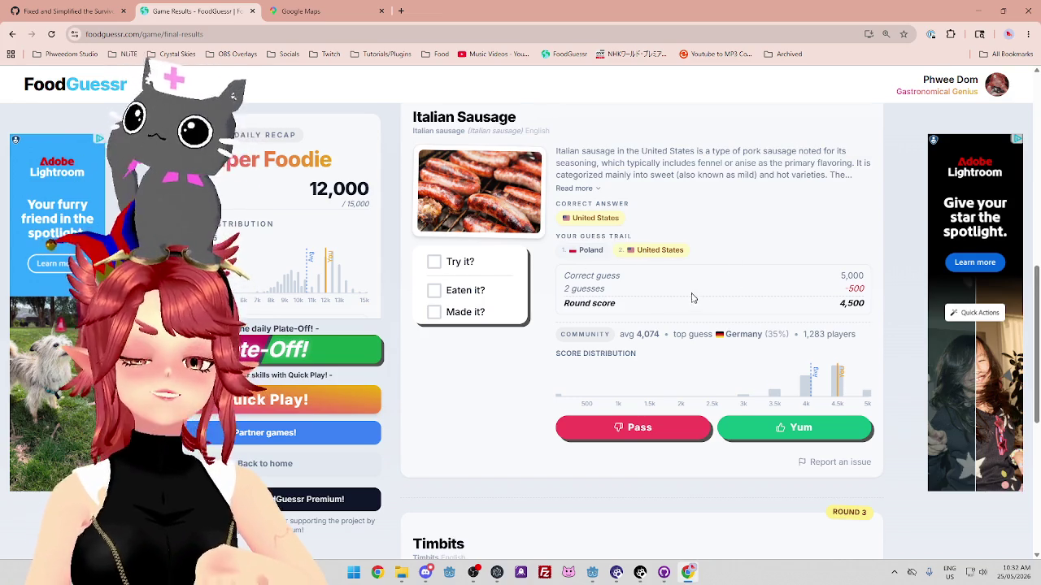
pyautogui.scroll(-5, 692, 299)
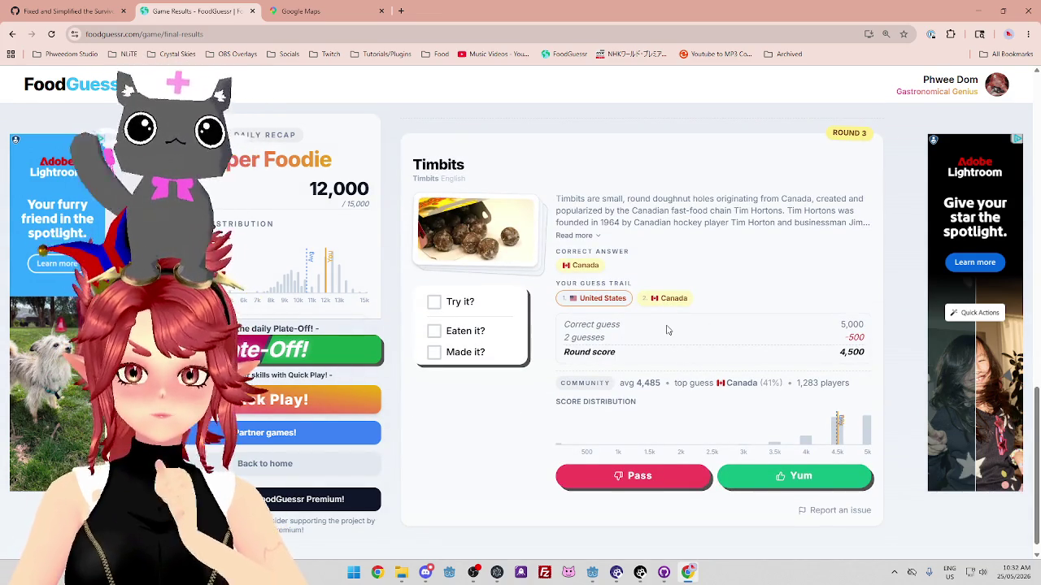
pyautogui.scroll(10, 667, 329)
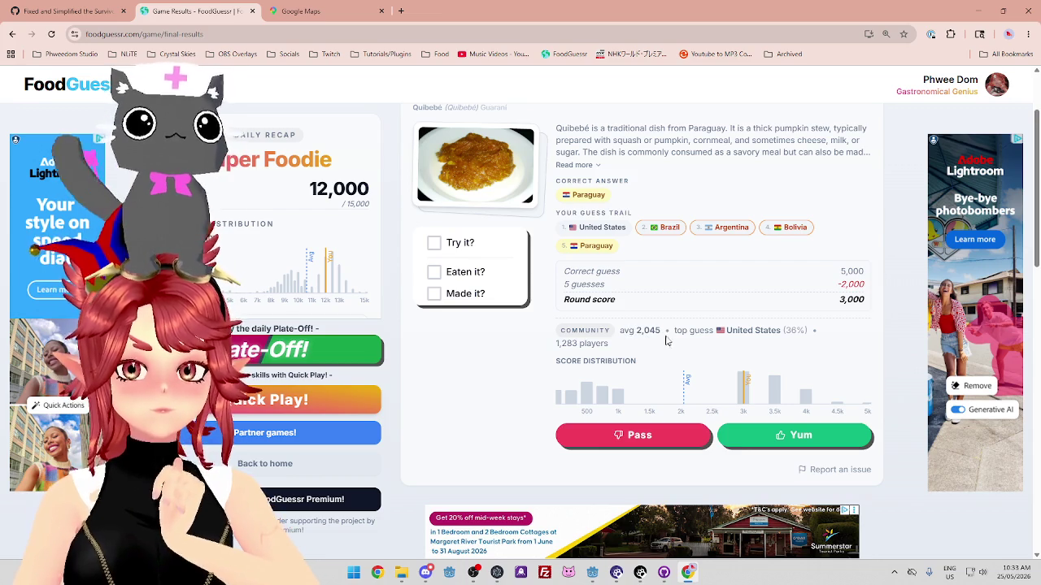
# Keep reviewing the Paraguay, Italian Sausage and Timbits recaps, then close the FoodGuessr and Maps tabs
pyautogui.scroll(-5, 637, 339)
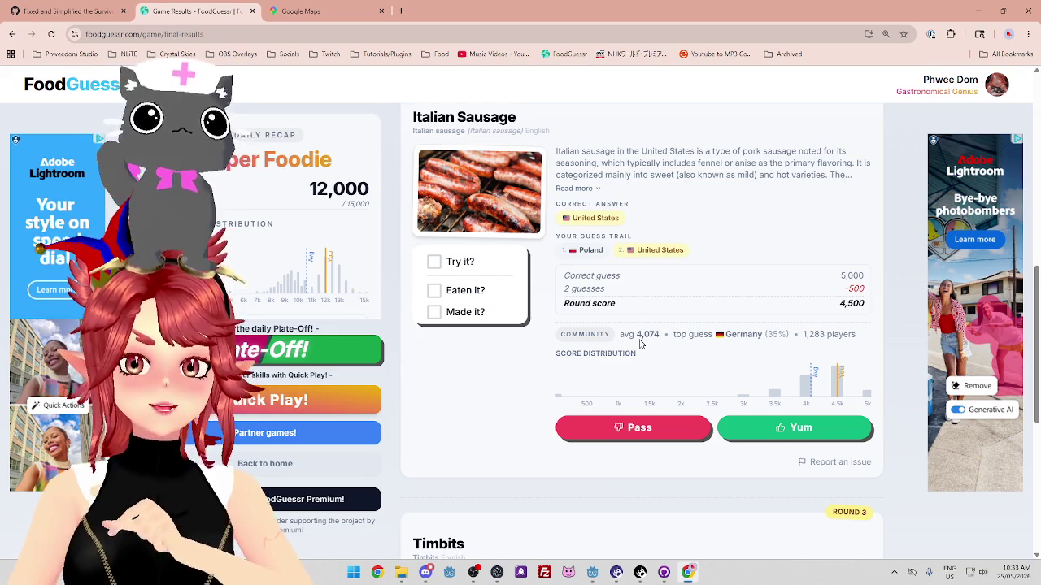
pyautogui.scroll(-2, 639, 344)
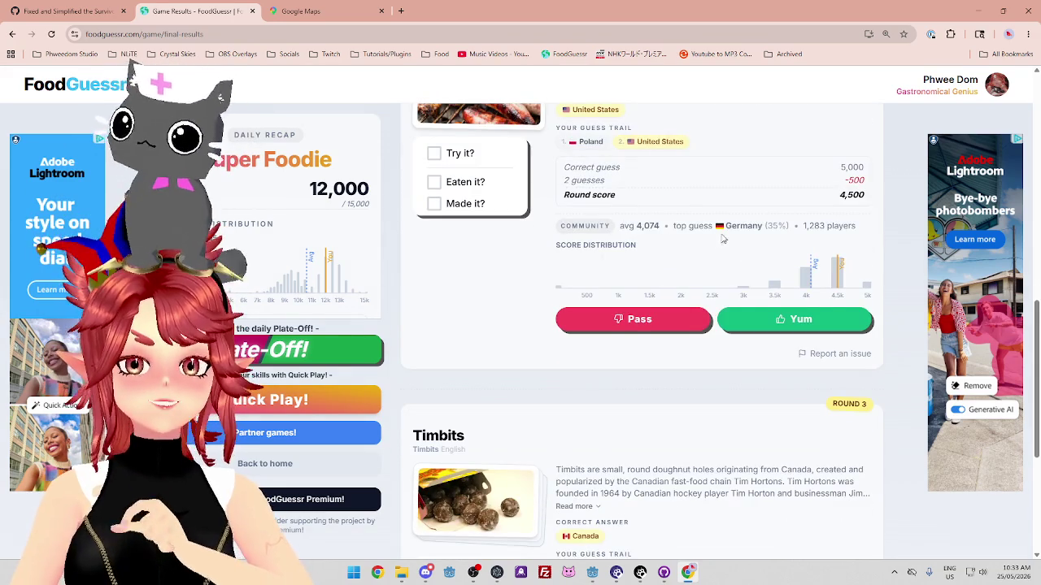
pyautogui.scroll(2, 723, 238)
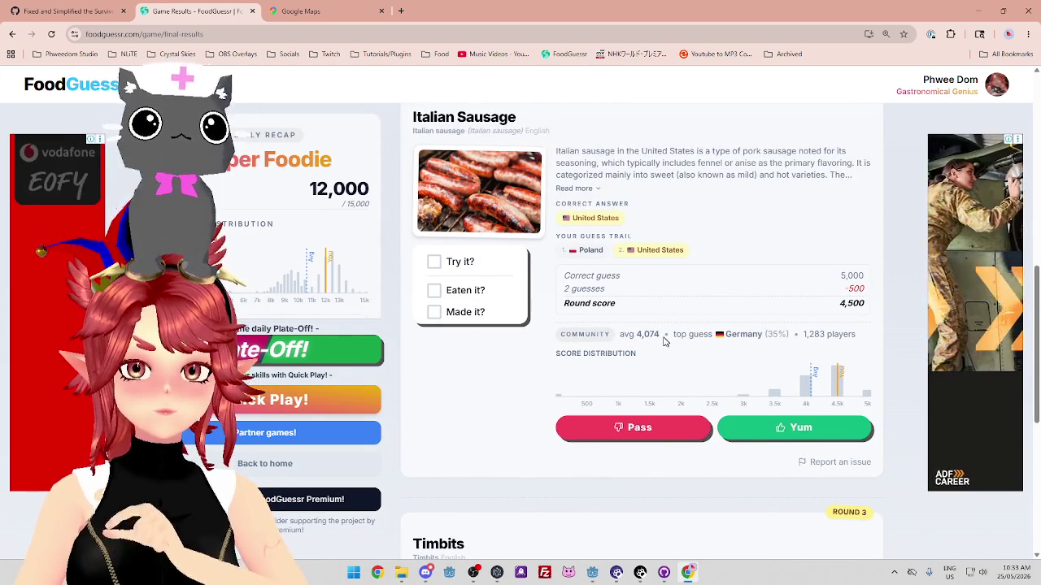
pyautogui.scroll(-2, 664, 342)
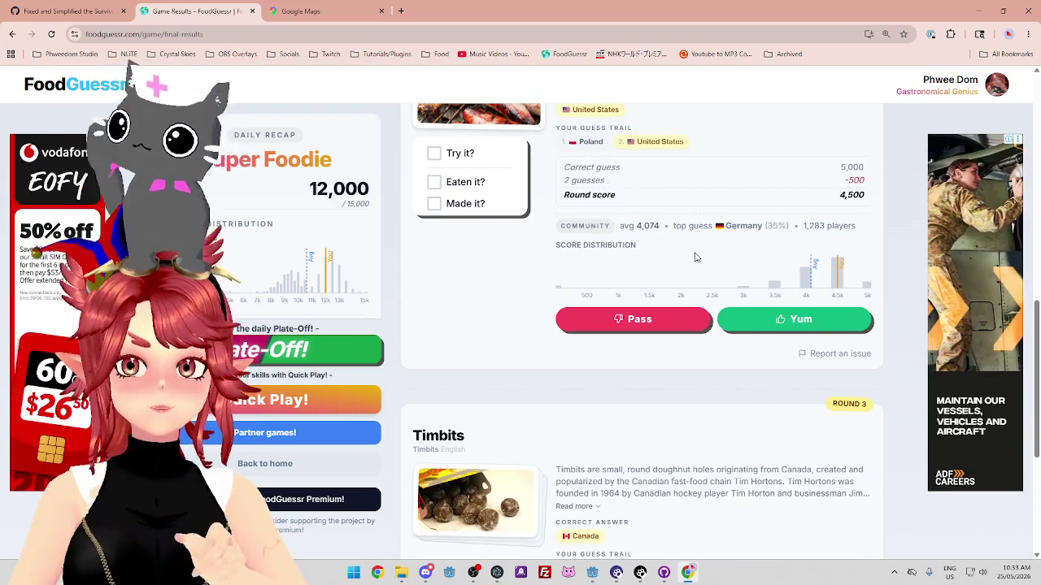
pyautogui.scroll(1, 683, 260)
pyautogui.scroll(-5, 667, 262)
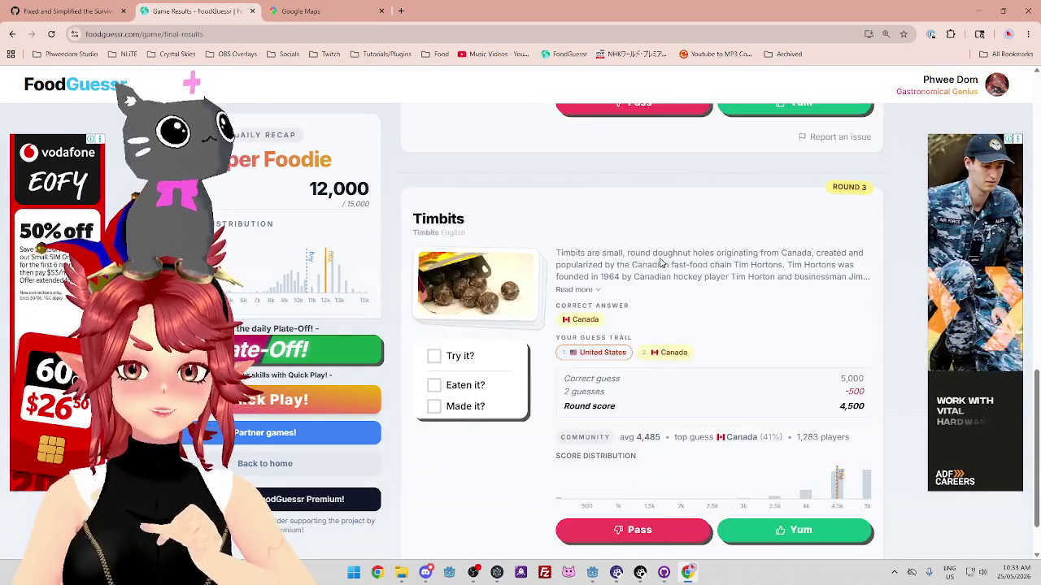
pyautogui.scroll(-2, 663, 262)
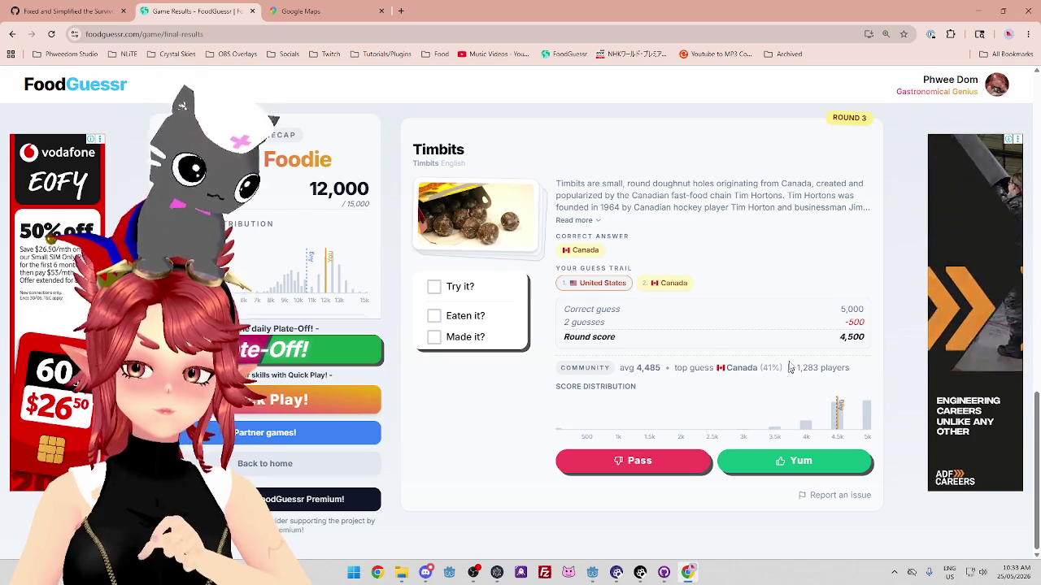
pyautogui.scroll(3, 669, 400)
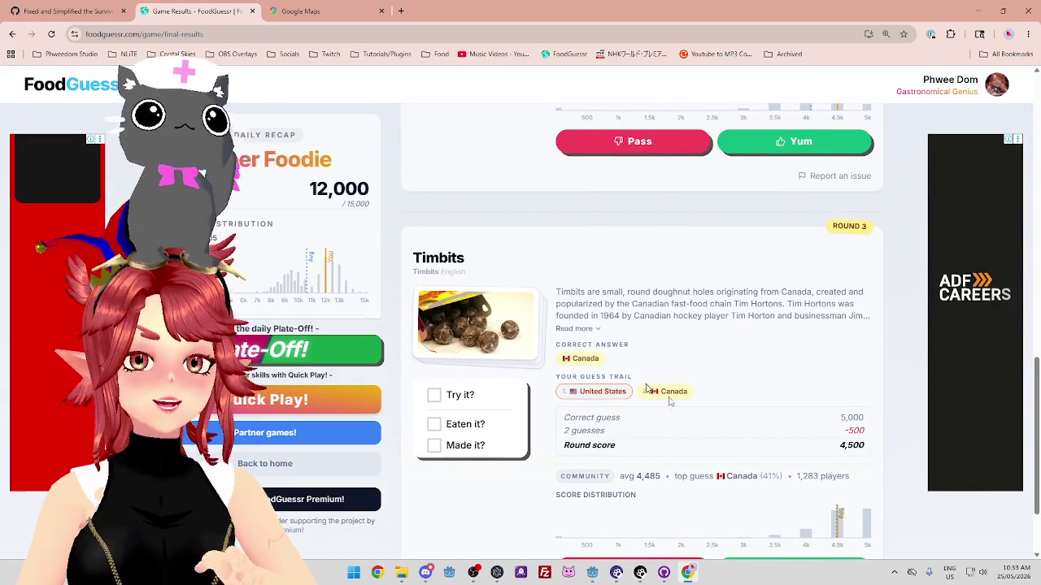
pyautogui.scroll(-2, 669, 400)
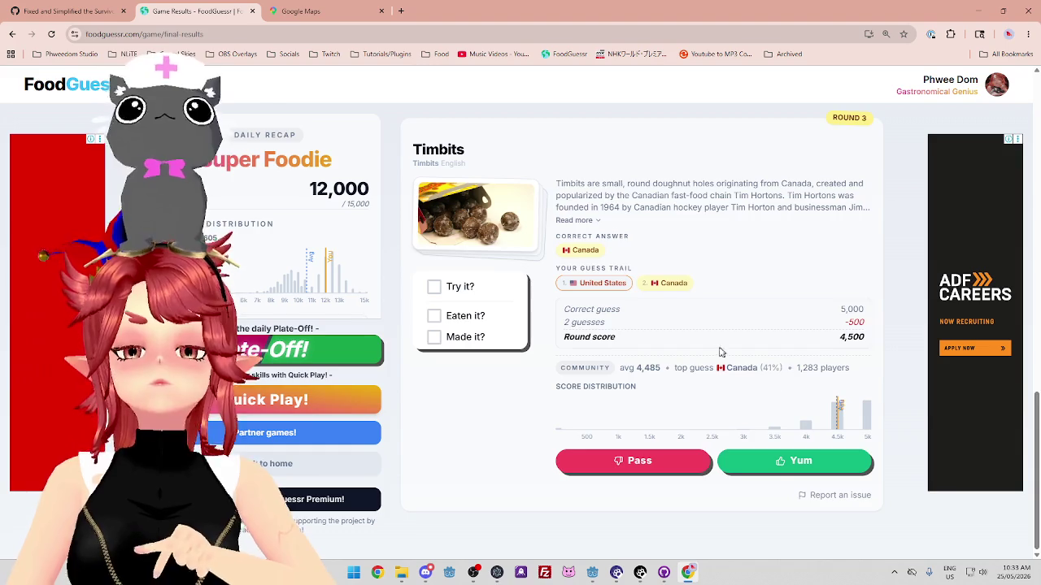
pyautogui.scroll(3, 721, 350)
pyautogui.scroll(-3, 724, 347)
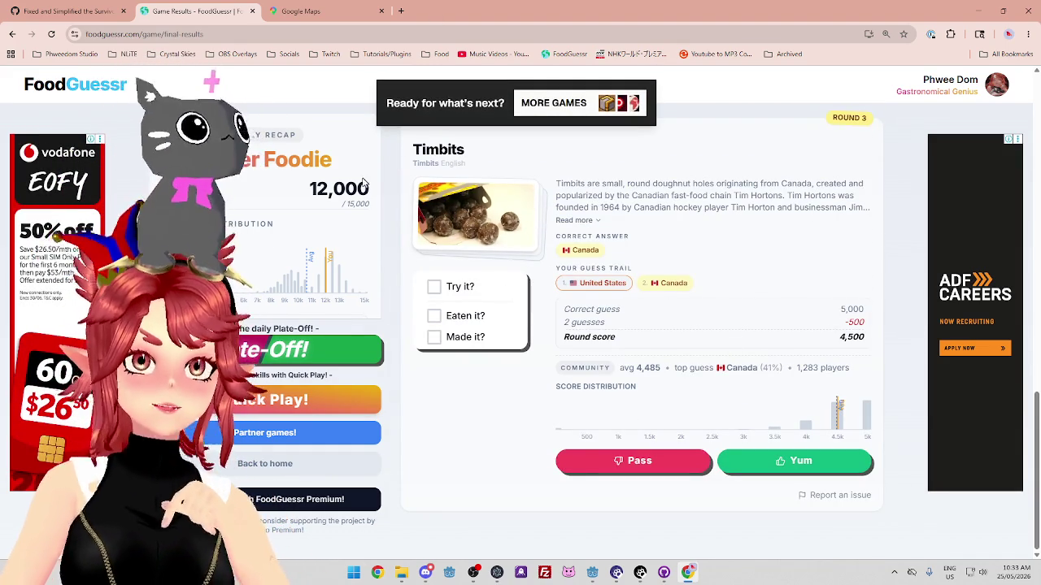
pyautogui.hotkey('ctrl', 'w')
pyautogui.hotkey('ctrl', 'w')
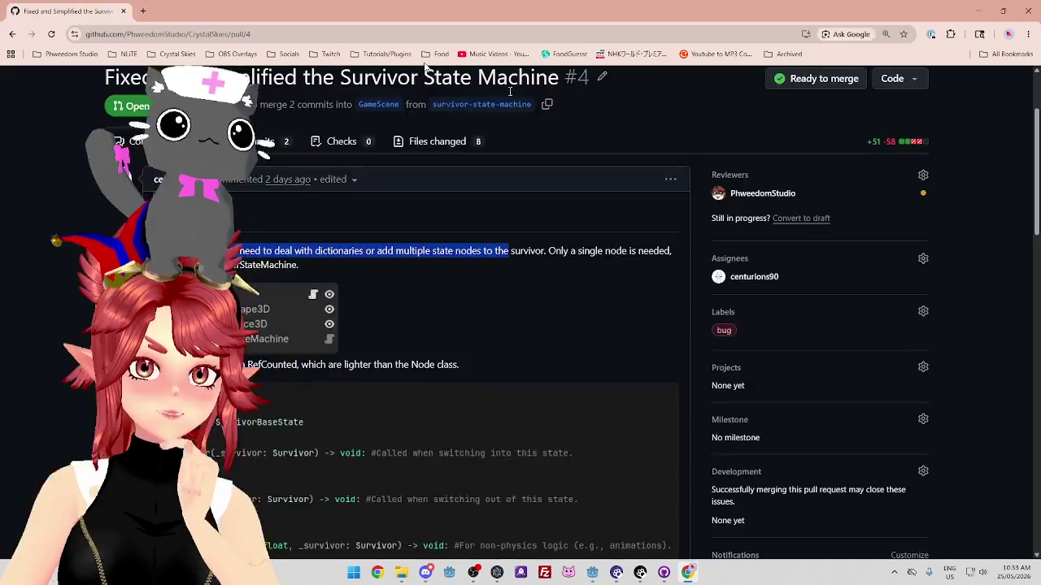
# Highlight the PR description's sentence about dictionaries and state nodes, then switch to the Godot editor
pyautogui.click(496, 300)
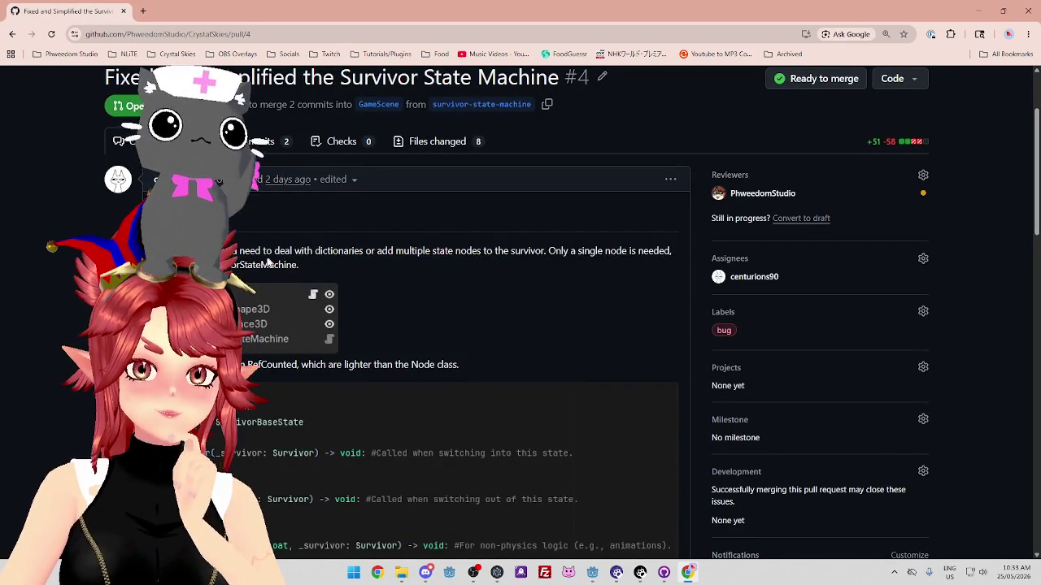
pyautogui.moveTo(262, 252); pyautogui.dragTo(358, 252)
pyautogui.click(402, 262)
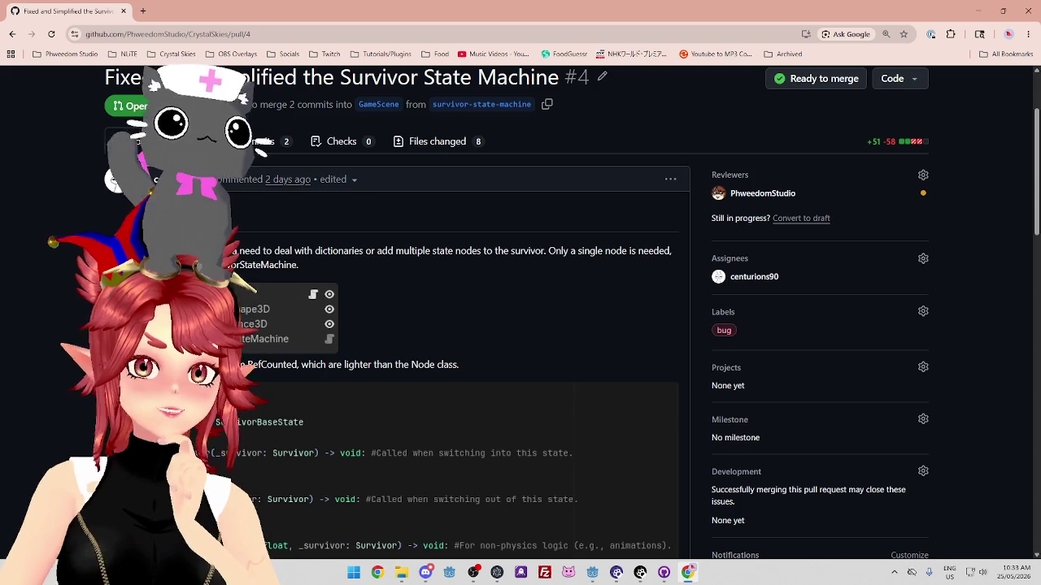
pyautogui.moveTo(224, 252)
pyautogui.mouseDown()
pyautogui.moveTo(675, 252)
pyautogui.moveTo(298, 252)
pyautogui.moveTo(549, 250)
pyautogui.moveTo(561, 266)
pyautogui.moveTo(227, 269)
pyautogui.mouseUp()
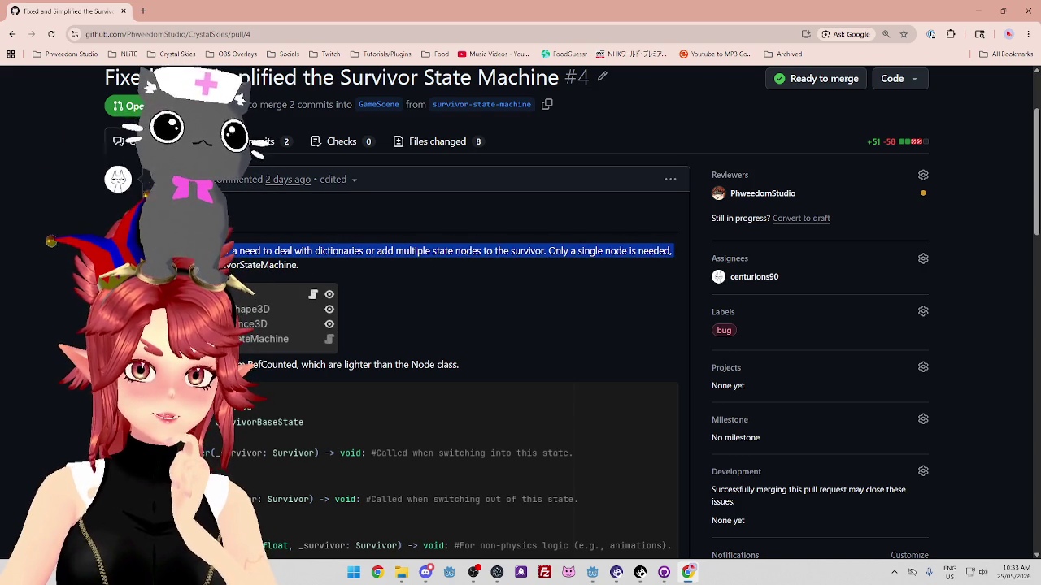
pyautogui.moveTo(611, 572)
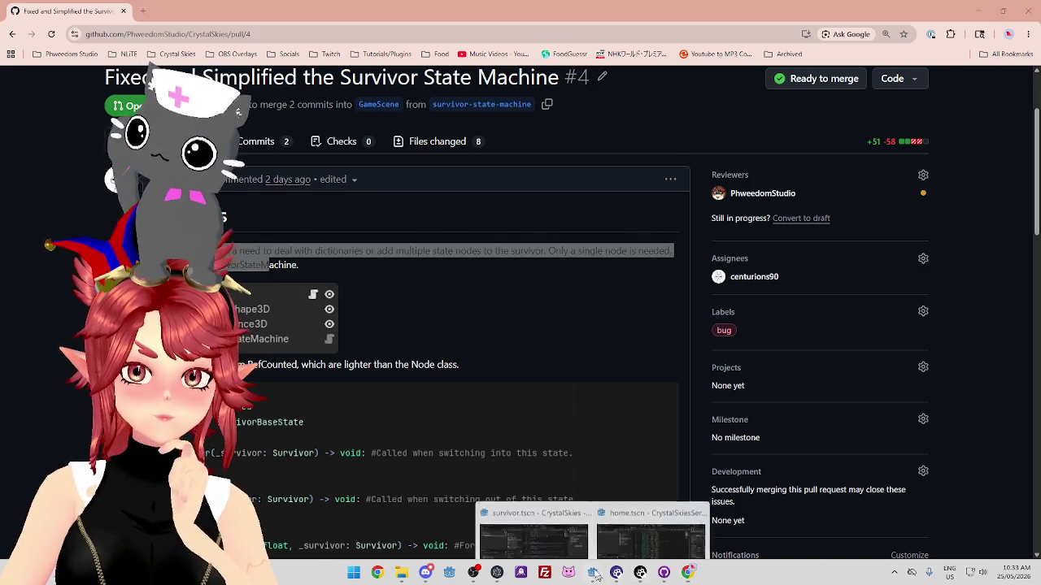
pyautogui.click(504, 537)
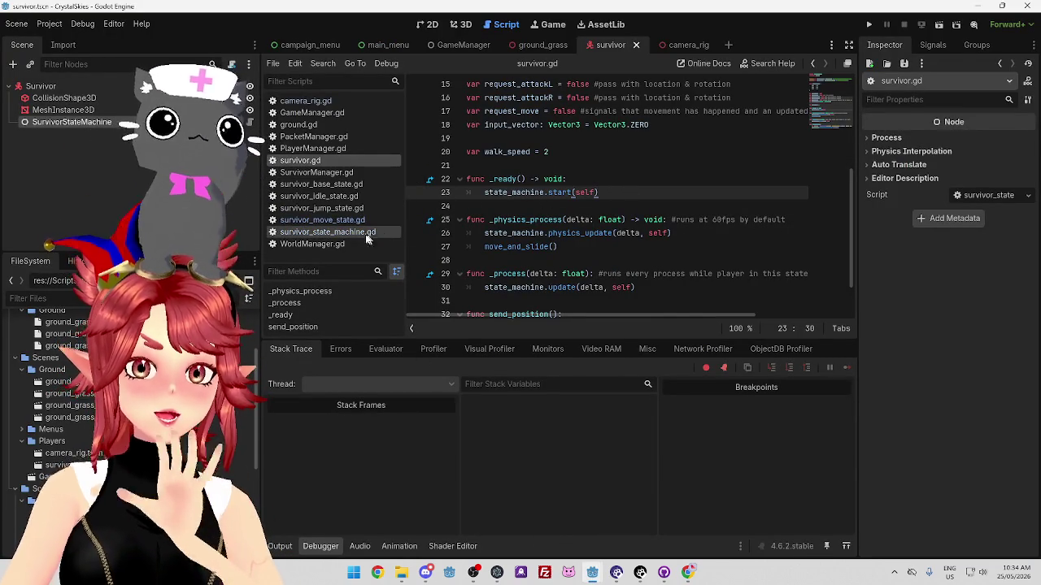
# Jump to start() in survivor_state_machine.gd, check its survivor: Survivor parameter, then return to the browser
pyautogui.keyDown('ctrl'); pyautogui.click(561, 193); pyautogui.keyUp('ctrl')
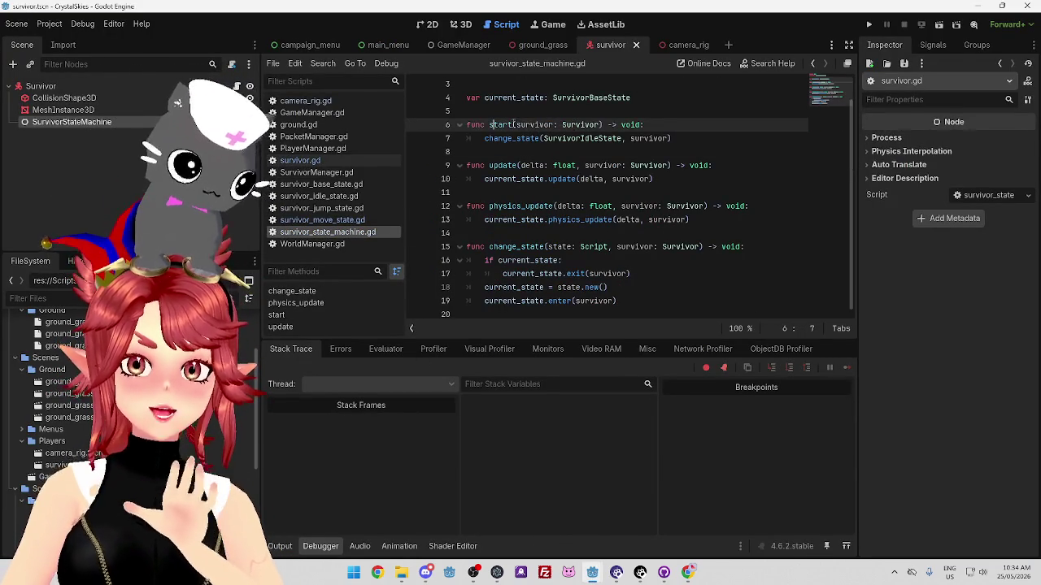
pyautogui.moveTo(516, 124); pyautogui.dragTo(599, 125)
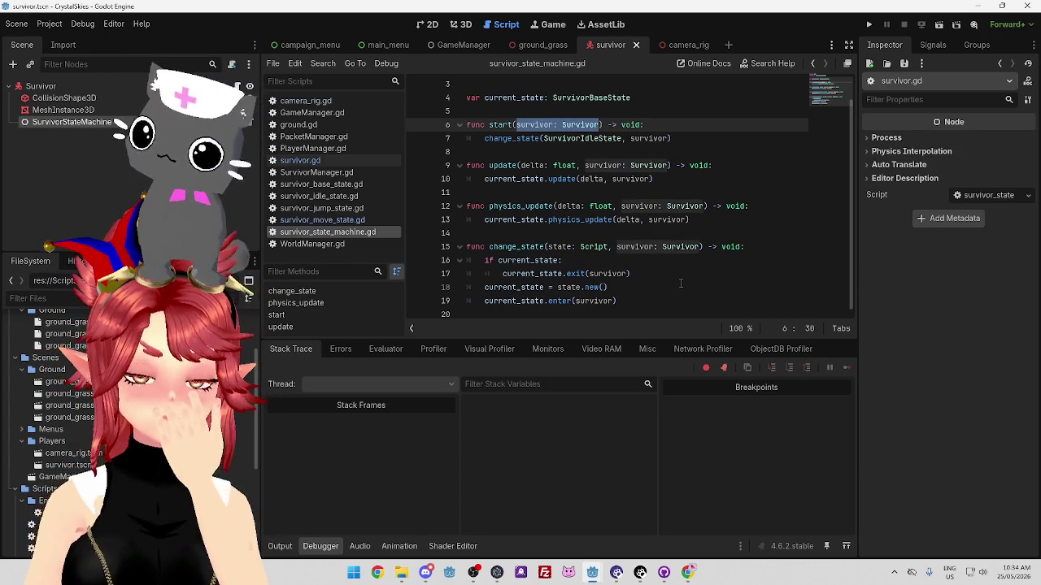
pyautogui.click(690, 573)
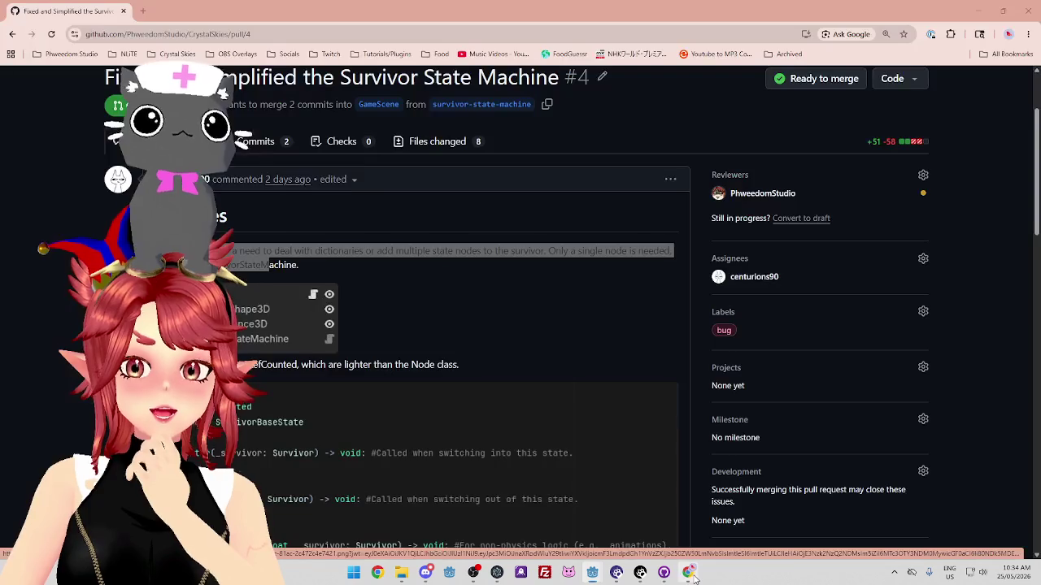
# Google 'snicker salad' in a new tab and open the Snickers salad Wikipedia link from the results
pyautogui.click(144, 11)
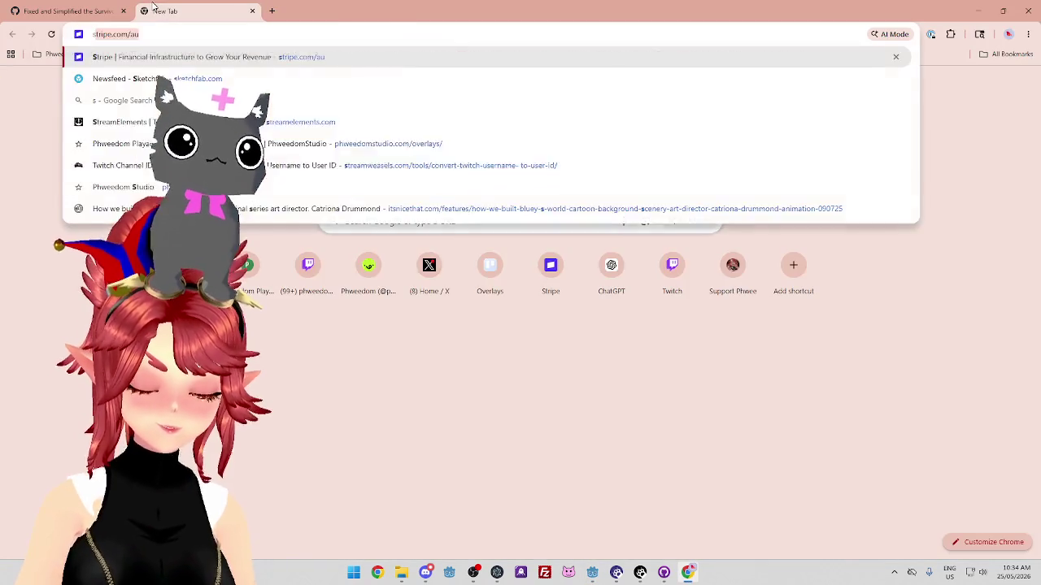
pyautogui.write('snicker salad')
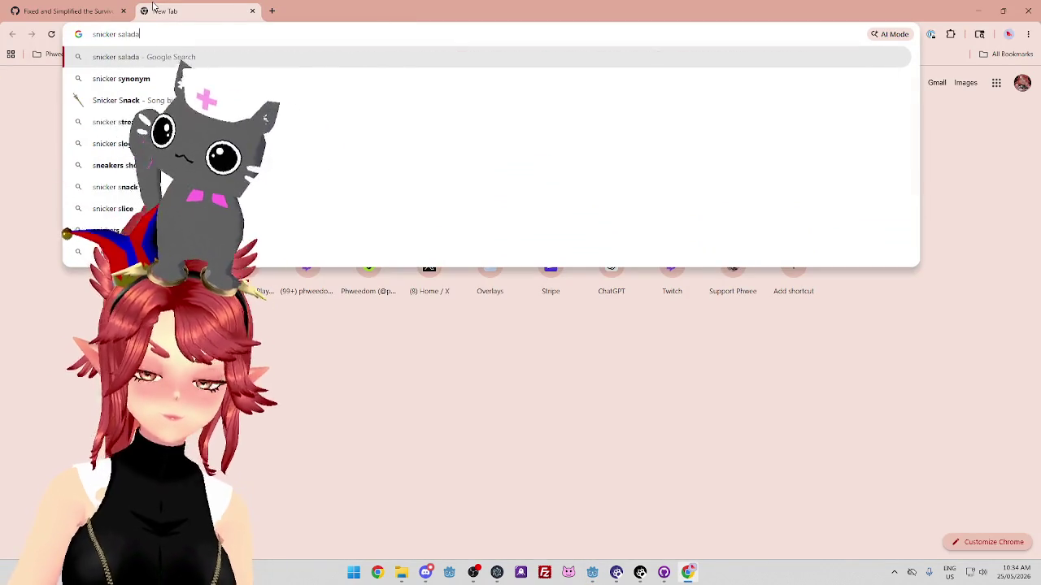
pyautogui.press('Return')
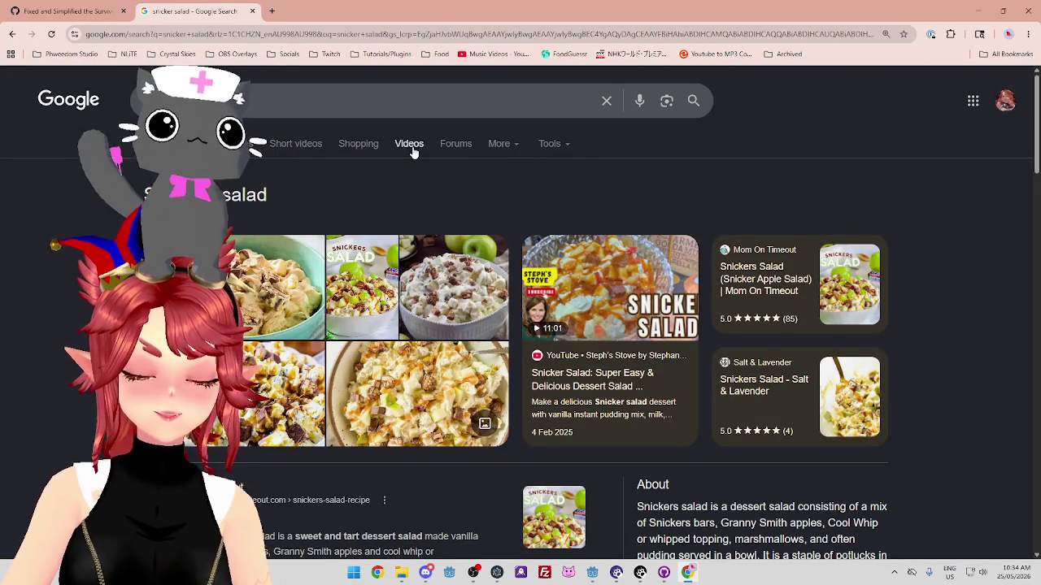
pyautogui.scroll(-1, 325, 244)
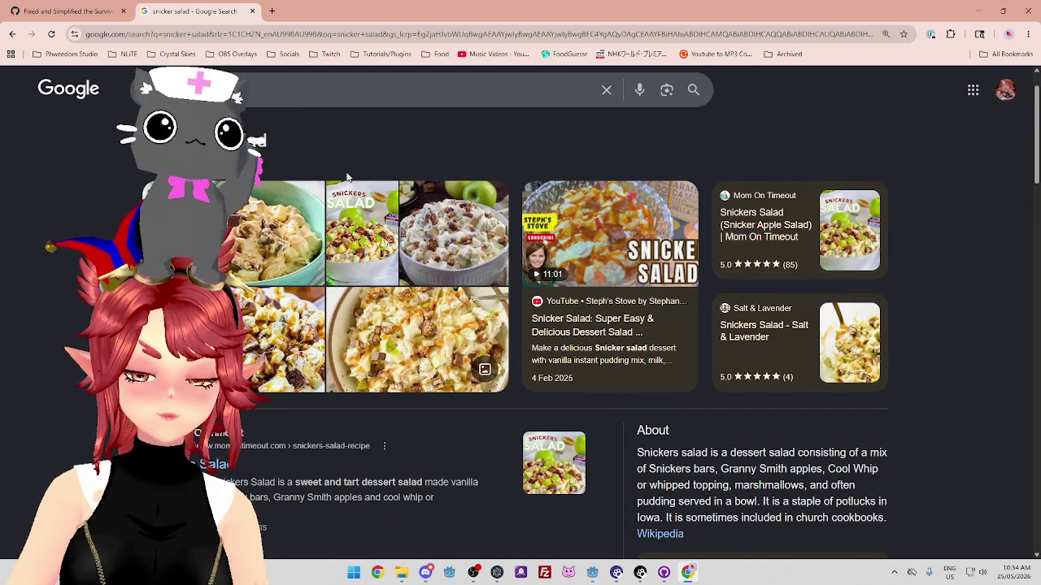
pyautogui.scroll(-5, 347, 177)
pyautogui.scroll(5, 346, 174)
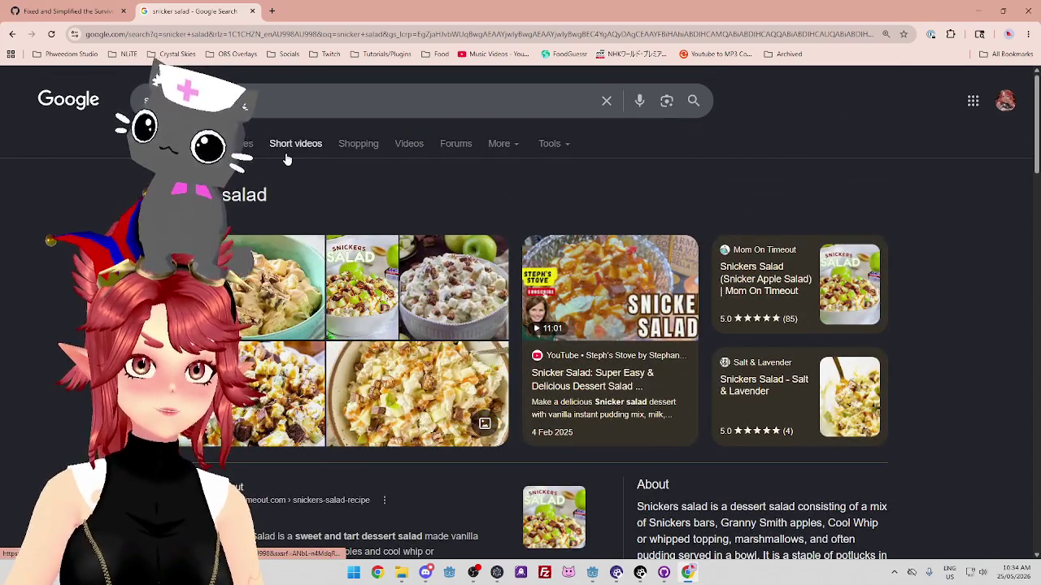
pyautogui.scroll(-3, 287, 159)
pyautogui.click(661, 373)
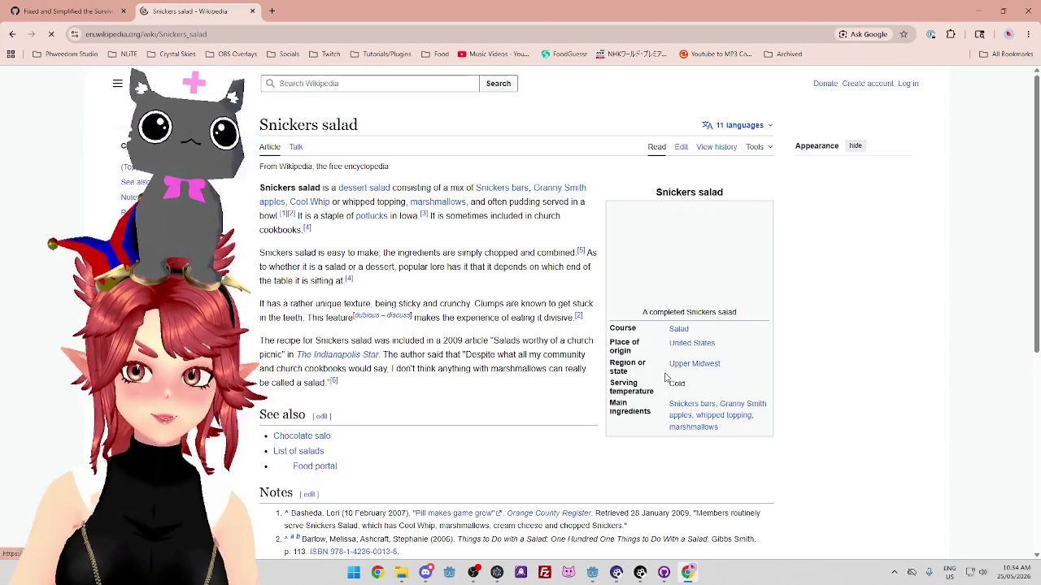
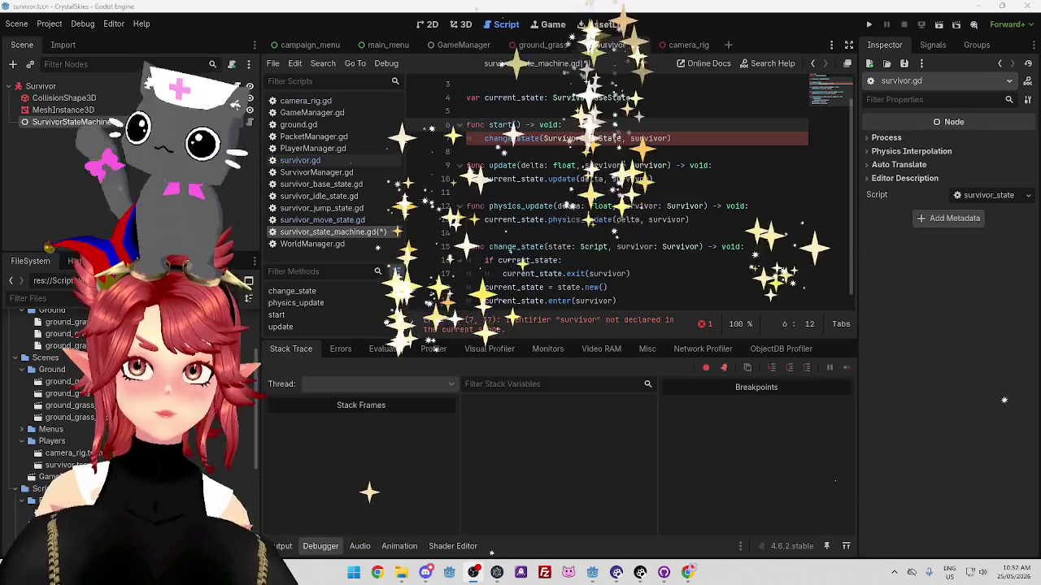
# Switch from the Godot editor to Chrome and open a new browser tab
pyautogui.hotkey('alt', 'Tab')
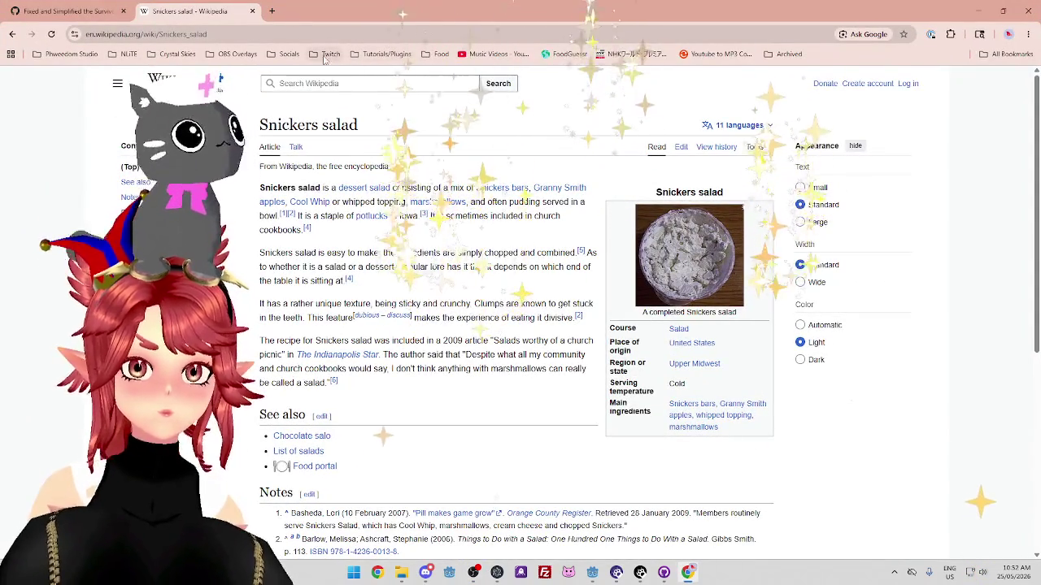
pyautogui.click(271, 11)
pyautogui.click(330, 54)
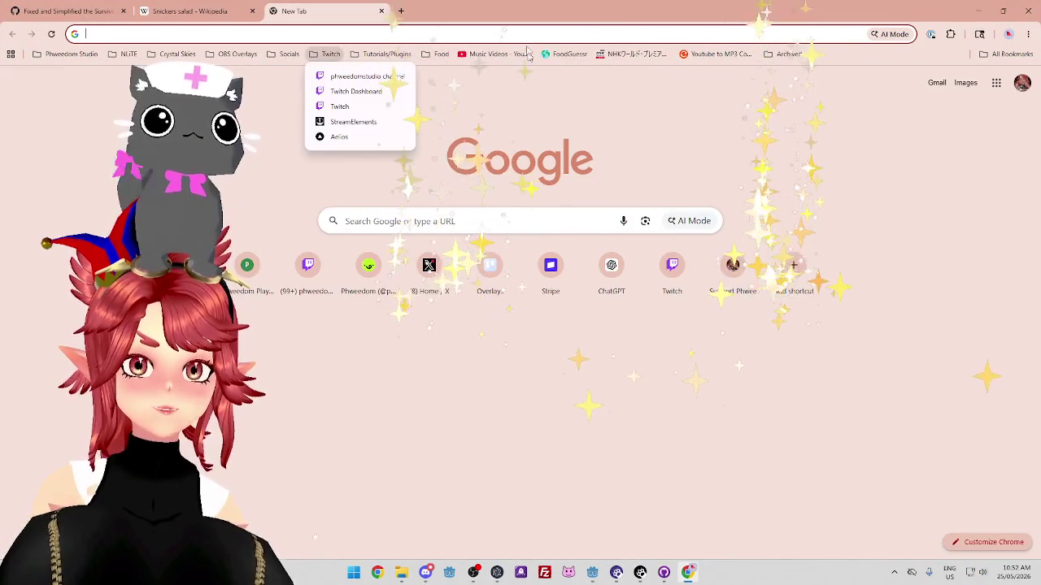
pyautogui.click(358, 76)
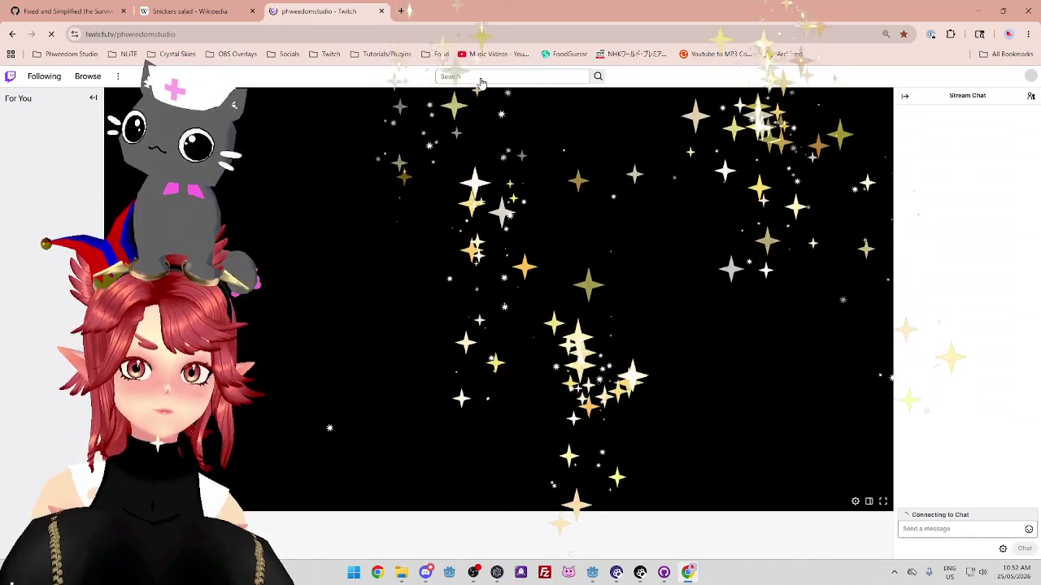
pyautogui.click(488, 76)
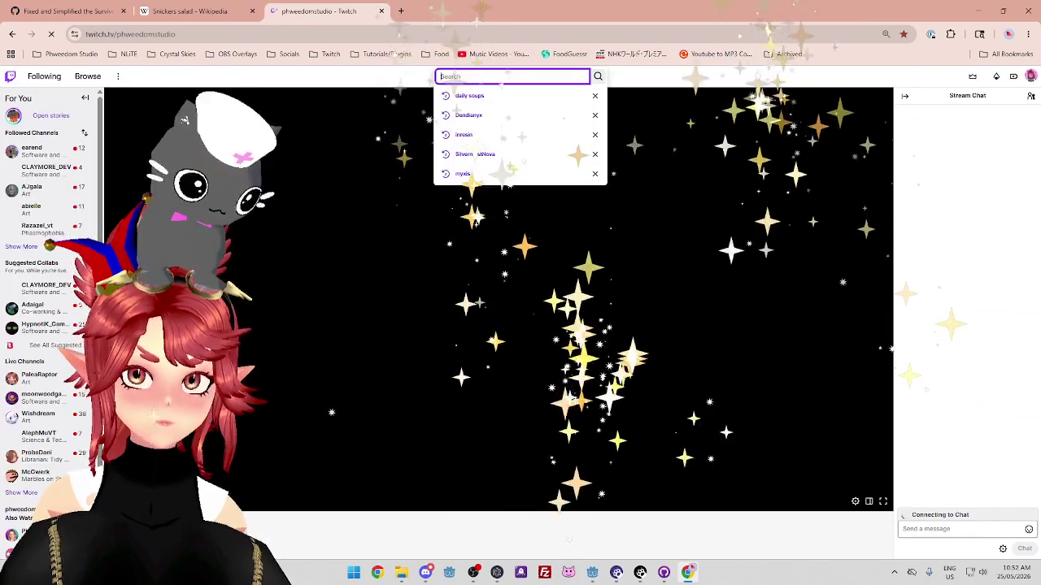
pyautogui.write('theo')
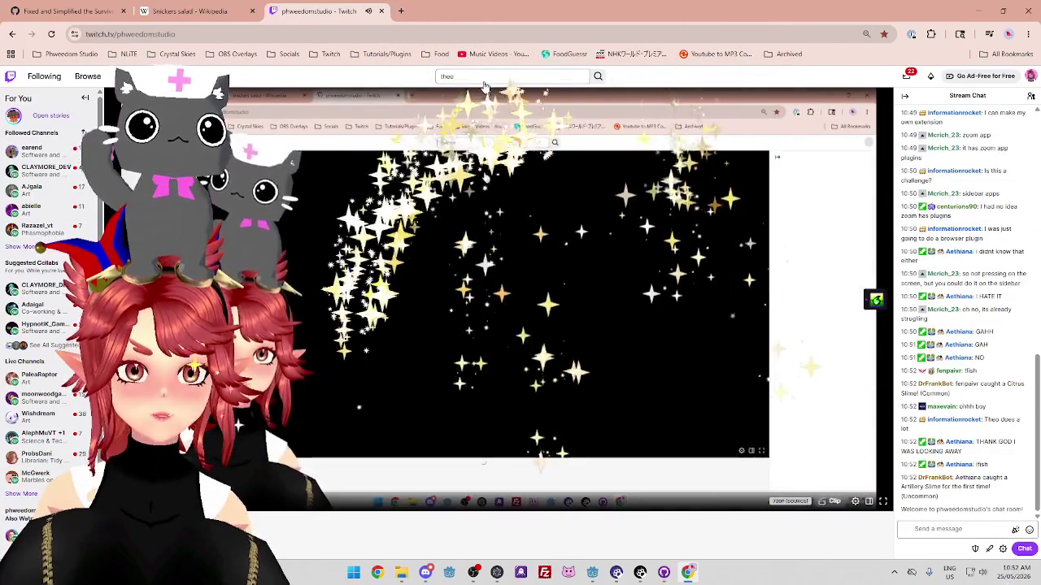
pyautogui.click(483, 77)
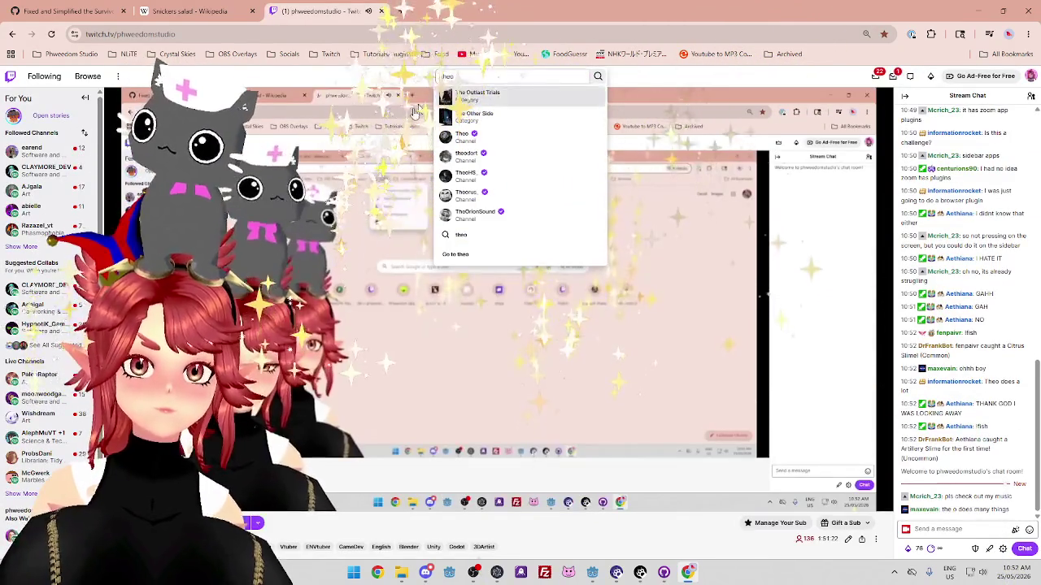
pyautogui.click(480, 136)
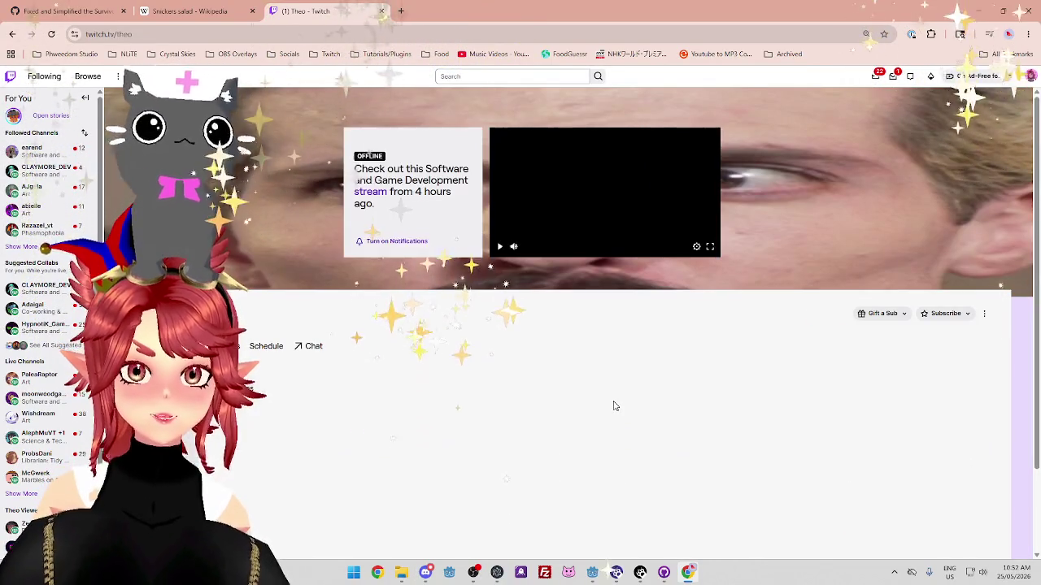
# Open one of Theo's past broadcasts, follow his channel, then close the Twitch video tab
pyautogui.scroll(-2, 476, 353)
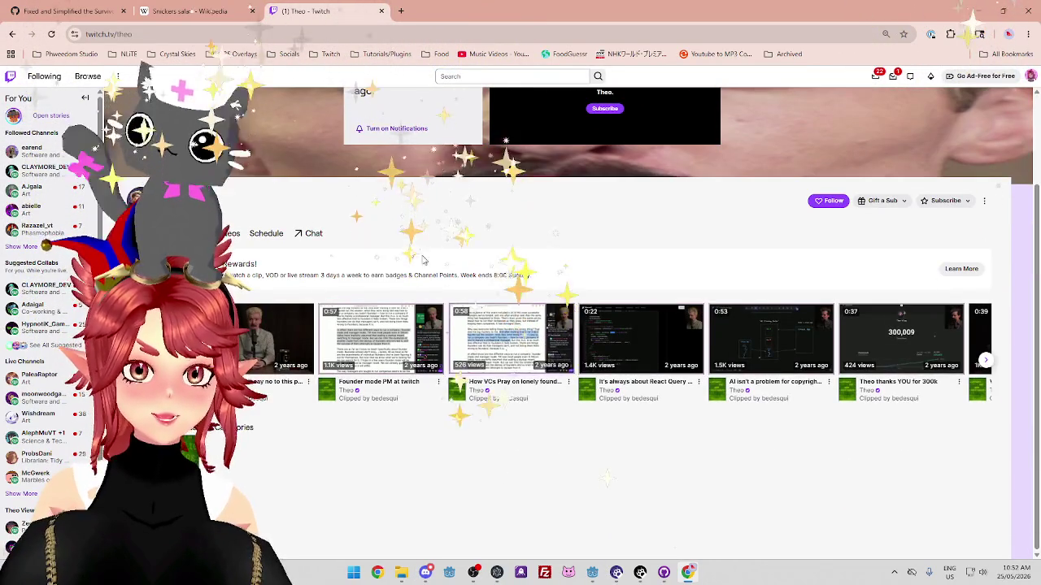
pyautogui.scroll(2, 364, 226)
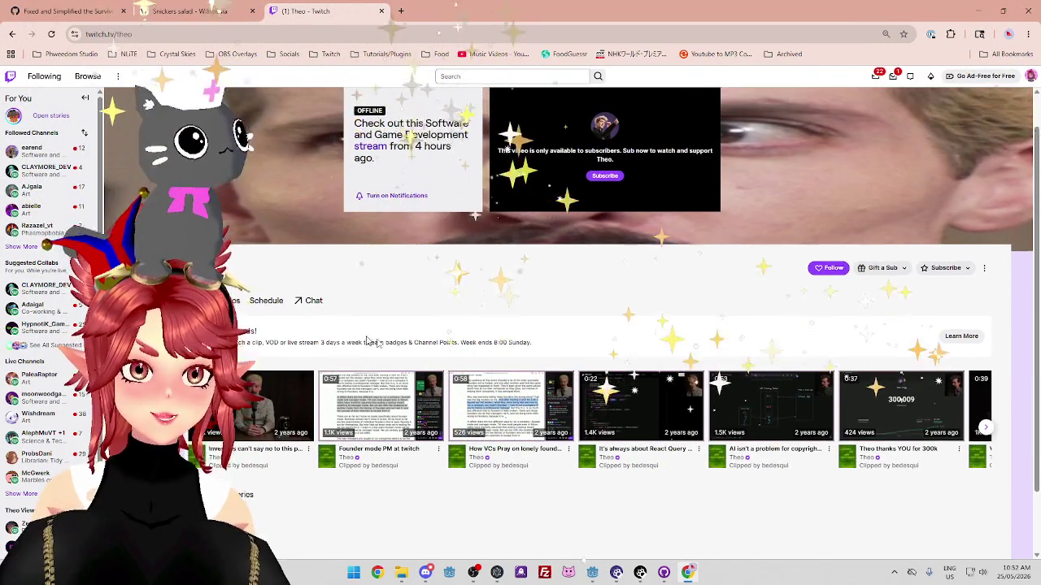
pyautogui.scroll(-2, 410, 196)
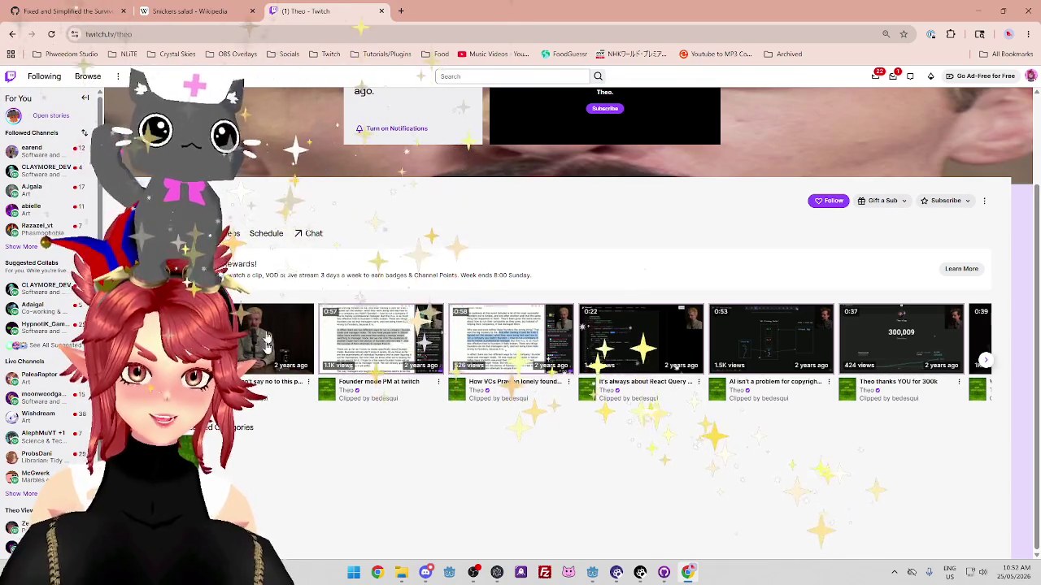
pyautogui.click(257, 288)
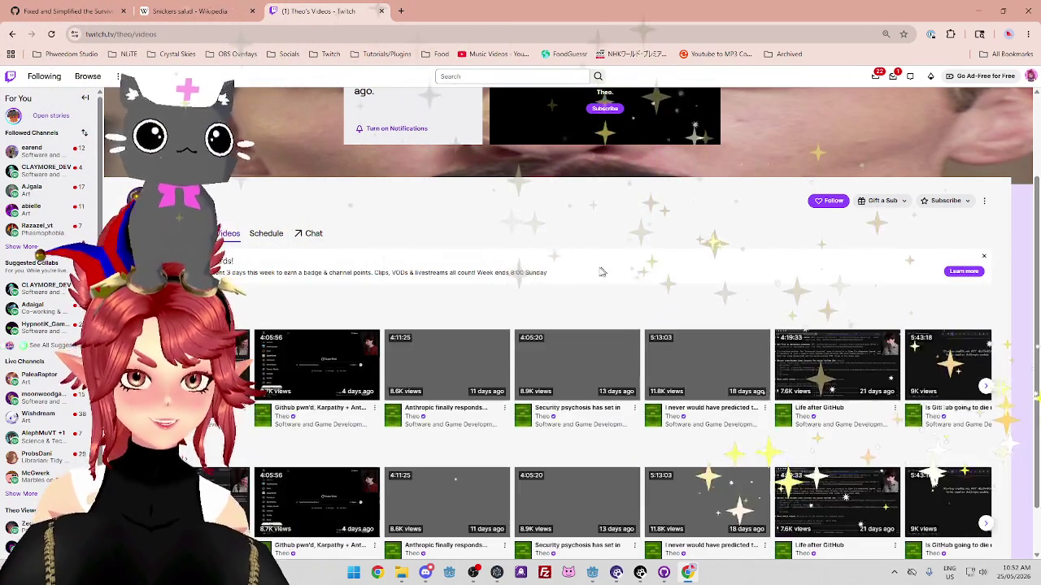
pyautogui.scroll(-1, 396, 244)
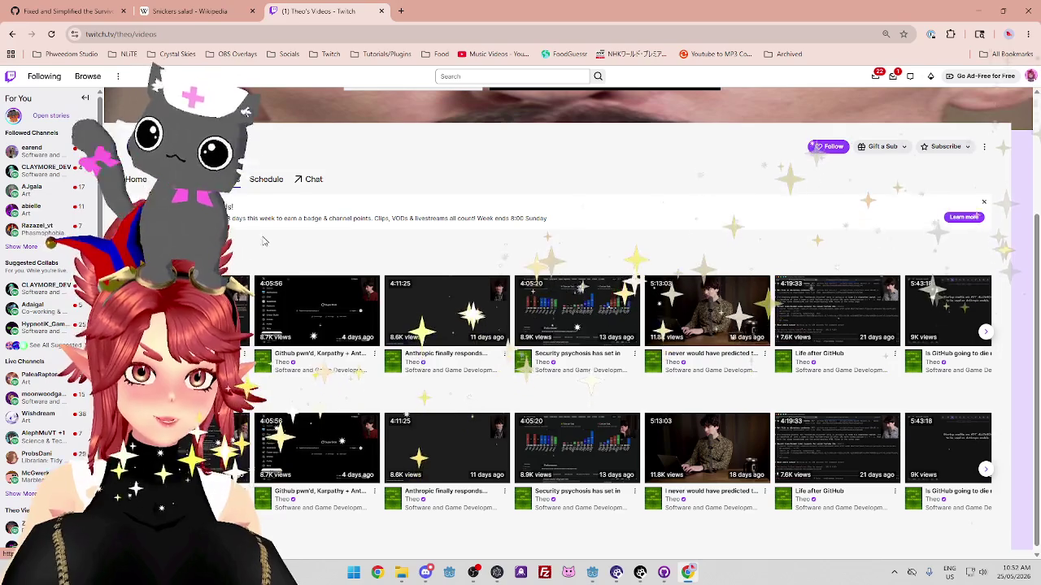
pyautogui.click(536, 491)
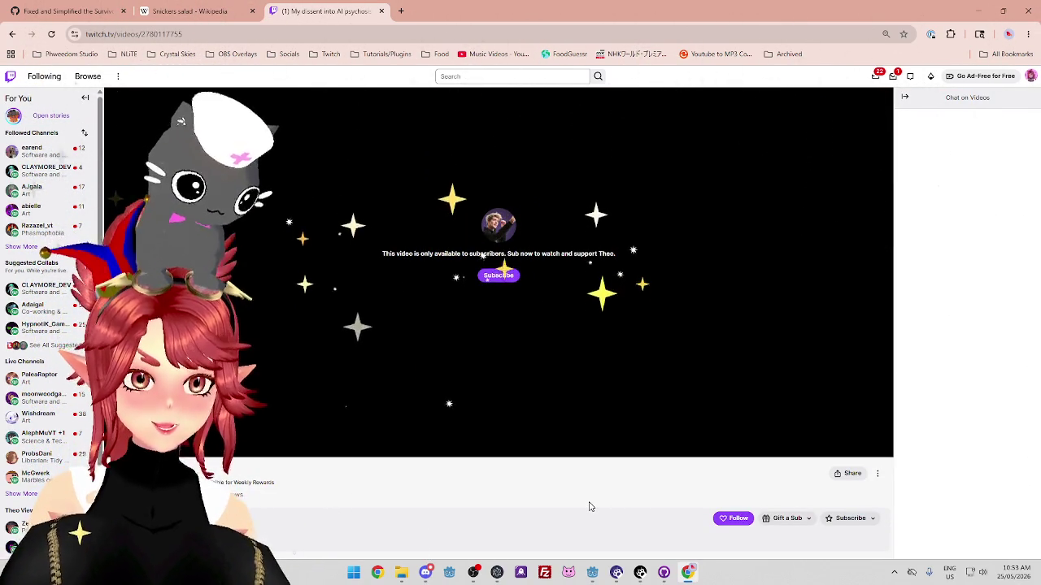
pyautogui.click(736, 518)
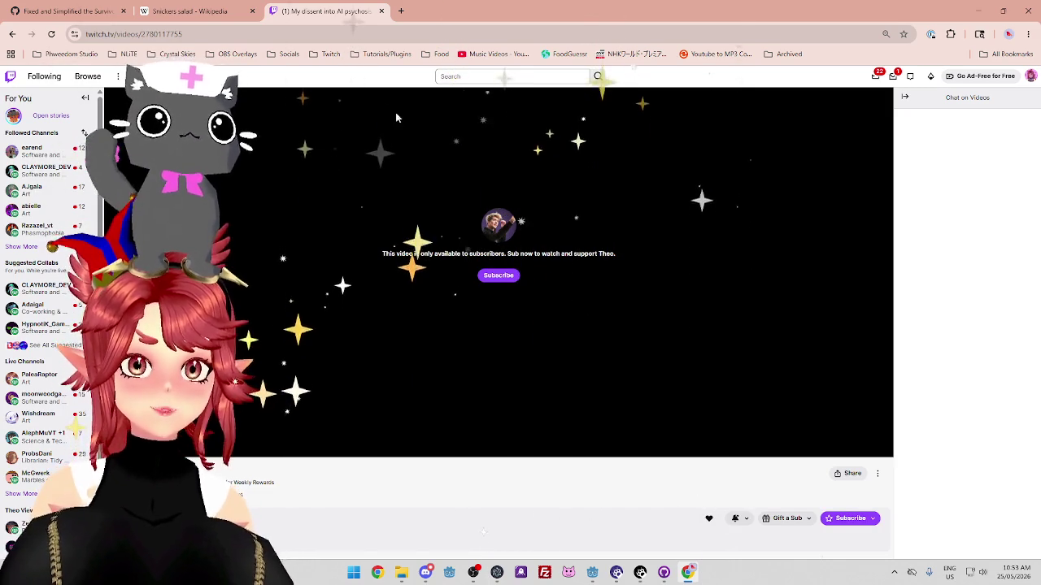
pyautogui.click(382, 11)
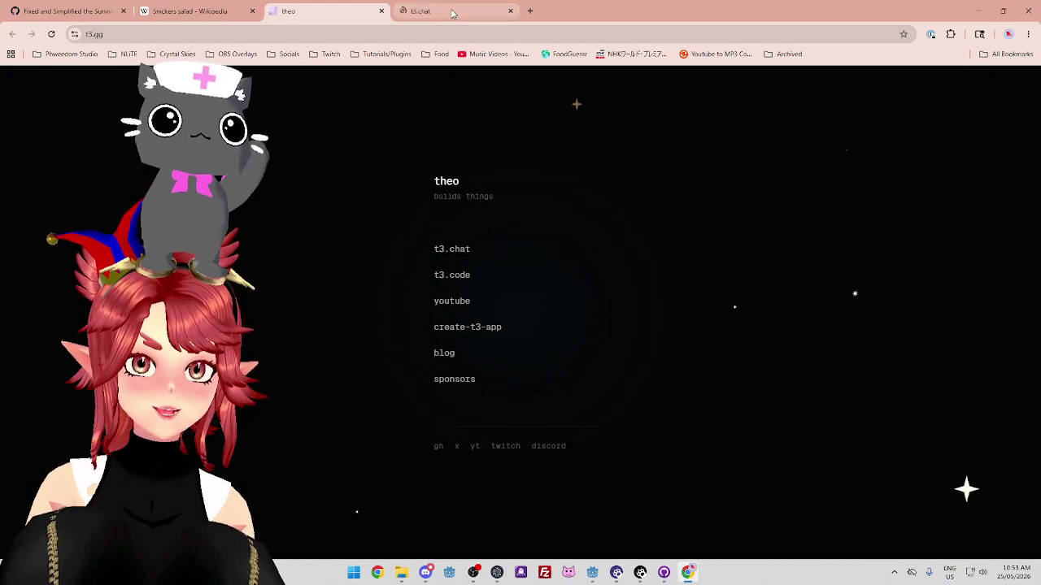
# Send 'How does AI work?' in T3 Chat, then return to Theo's t3.gg tab
pyautogui.click(453, 13)
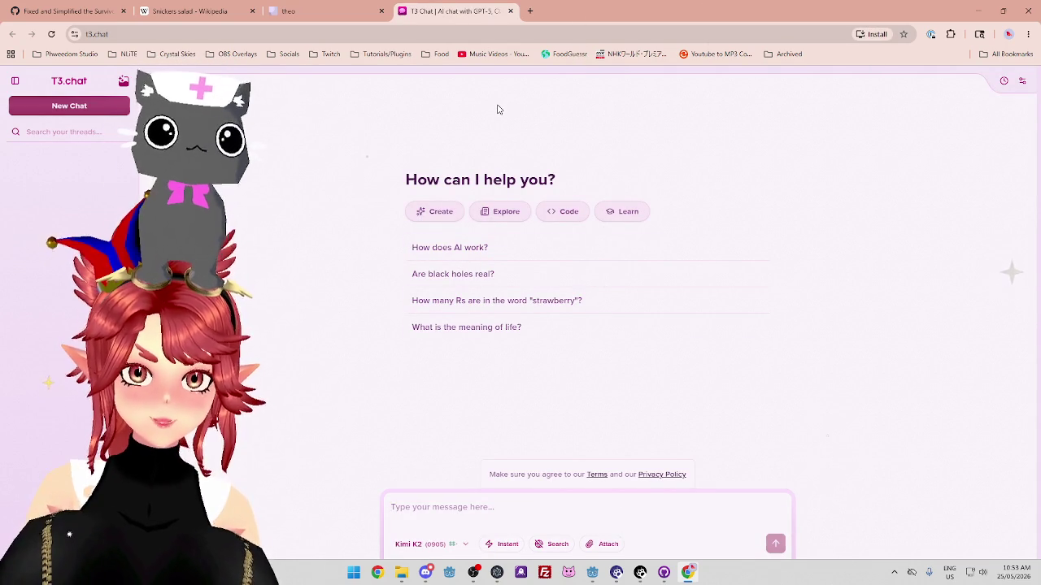
pyautogui.click(553, 252)
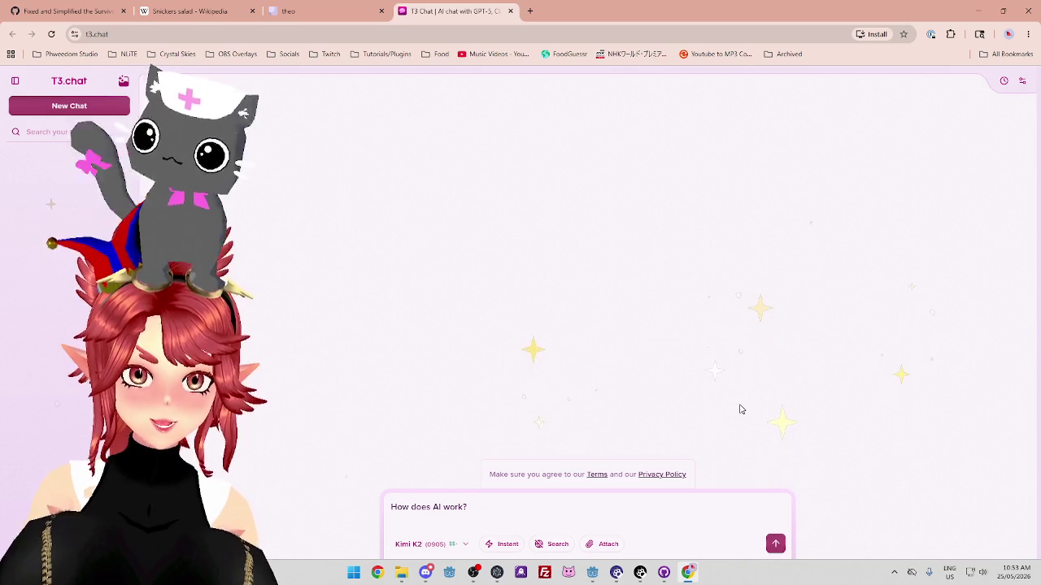
pyautogui.click(775, 546)
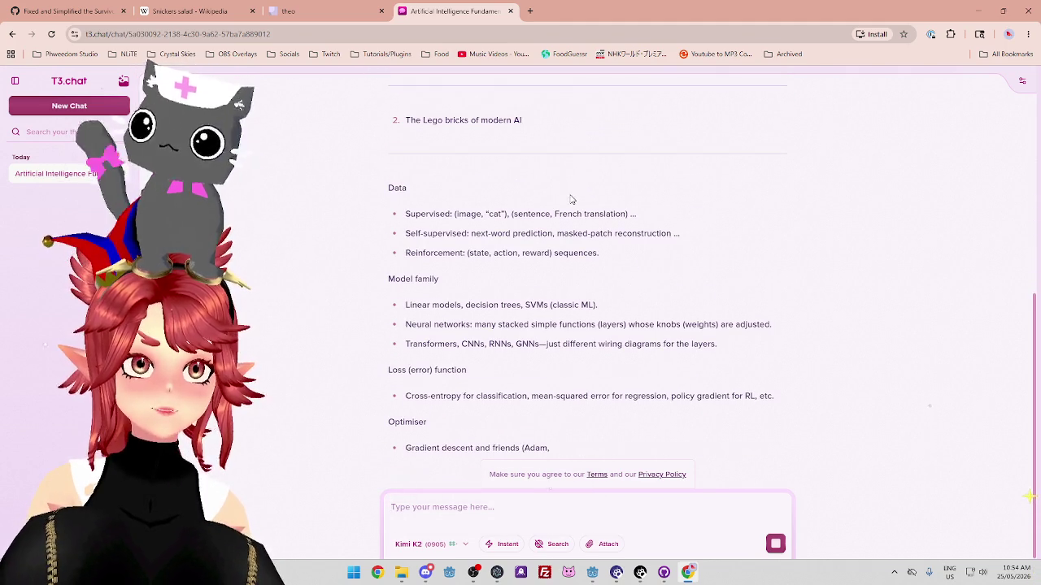
pyautogui.click(330, 12)
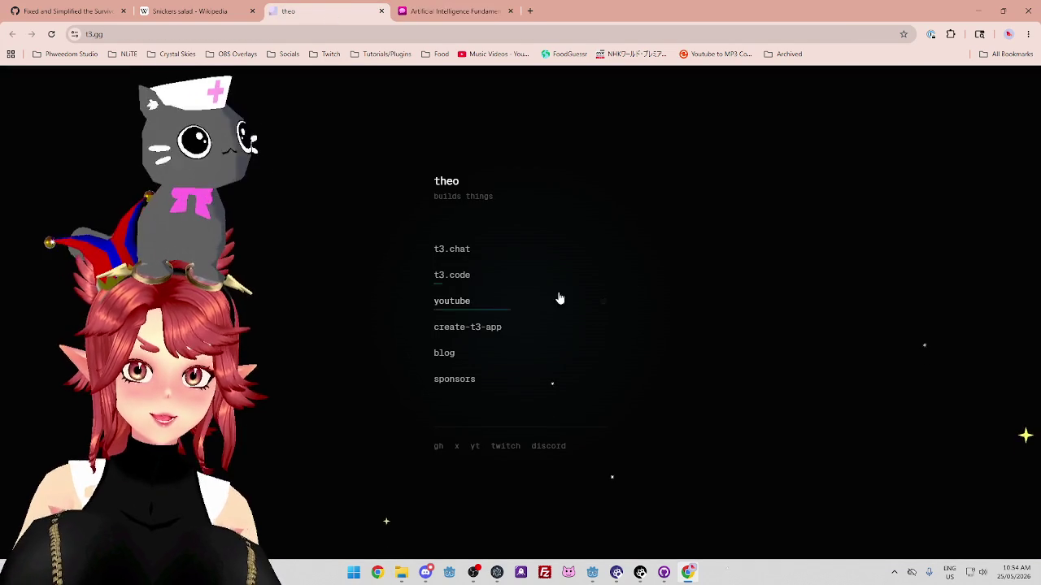
# Open Theo's YouTube and create-t3-app links in background tabs, then go to YouTube
pyautogui.middleClick(460, 307)
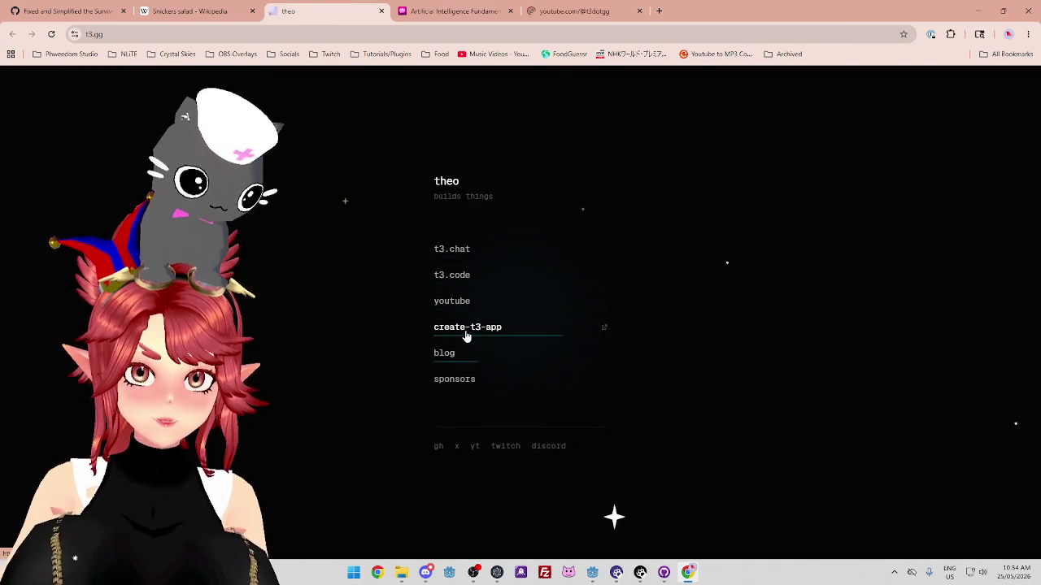
pyautogui.middleClick(465, 332)
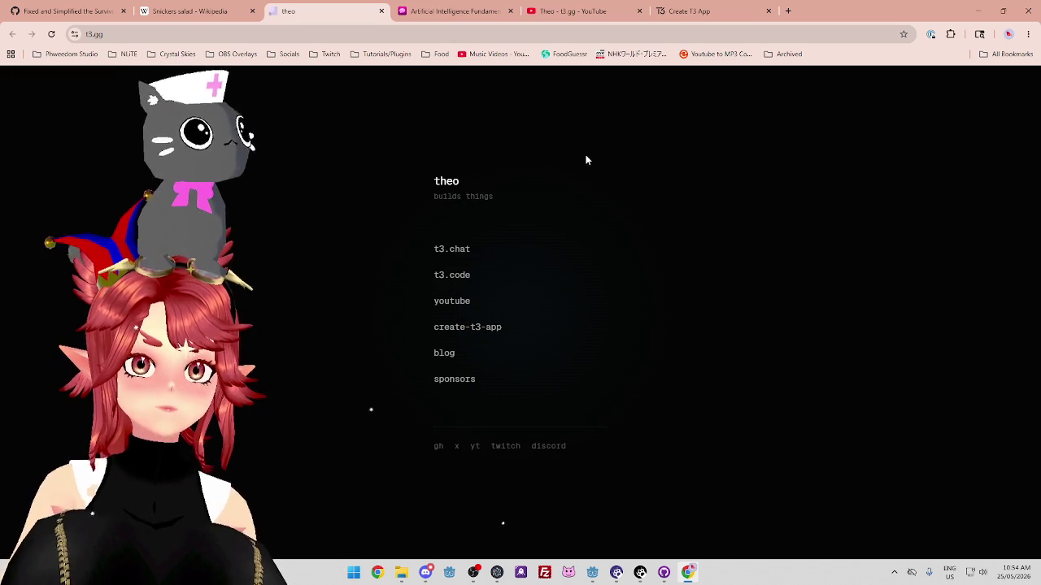
pyautogui.click(456, 12)
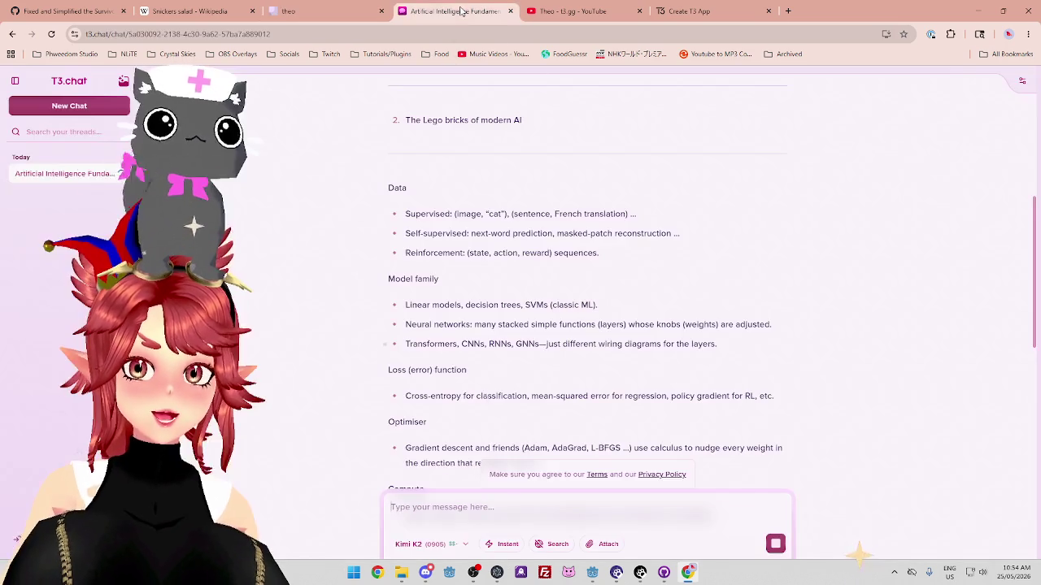
pyautogui.hotkey('ctrl', 'Tab')
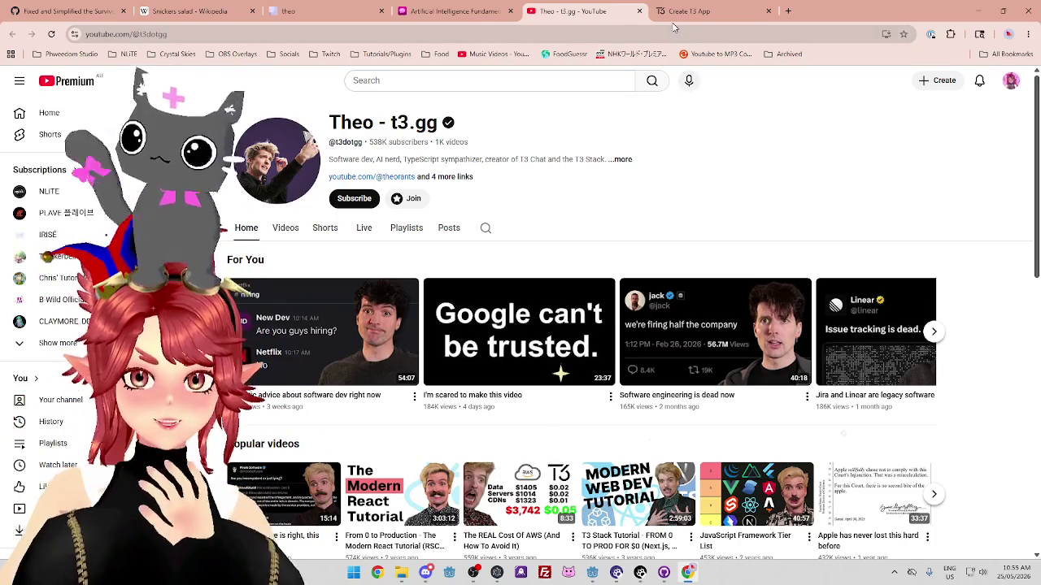
# Scroll through the Create T3 App page, then close the broken 404 tab
pyautogui.click(691, 12)
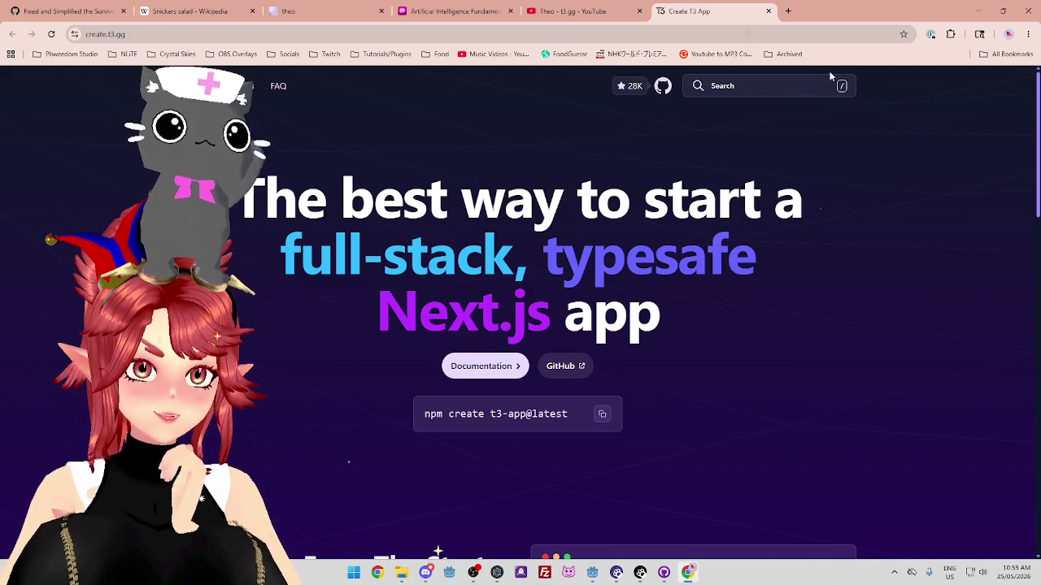
pyautogui.scroll(-2, 925, 168)
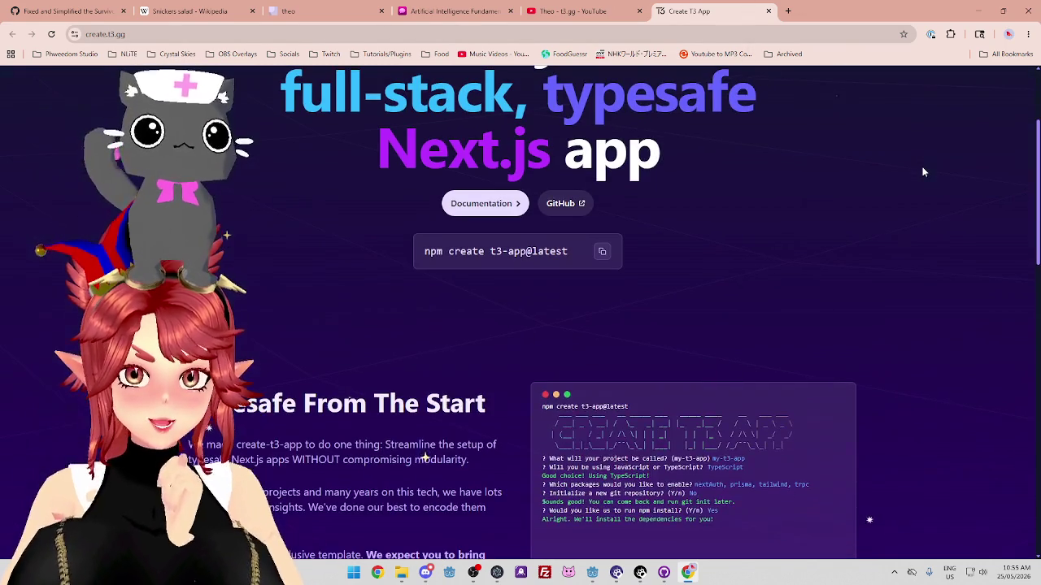
pyautogui.scroll(2, 923, 171)
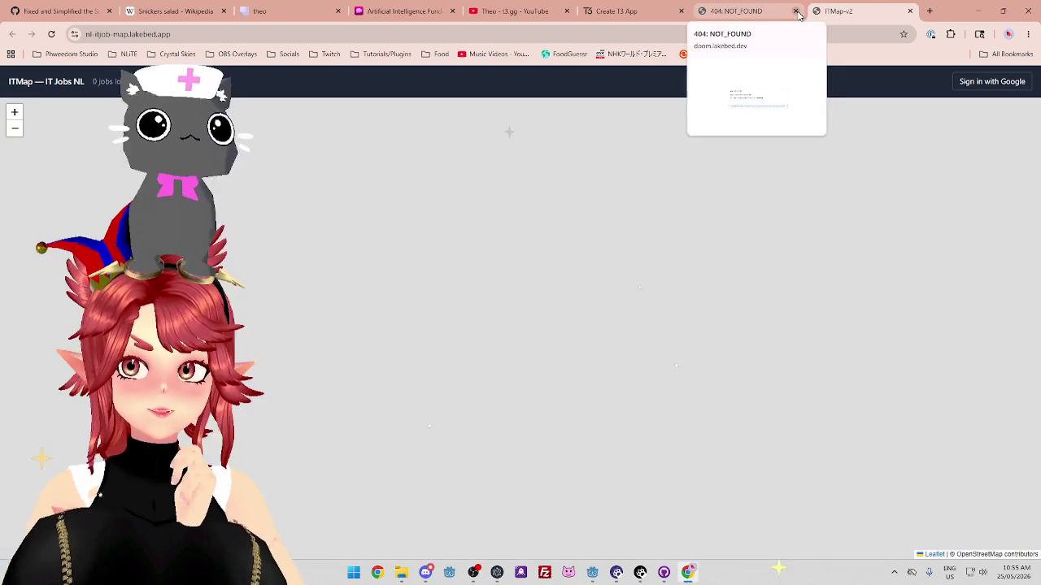
pyautogui.click(795, 10)
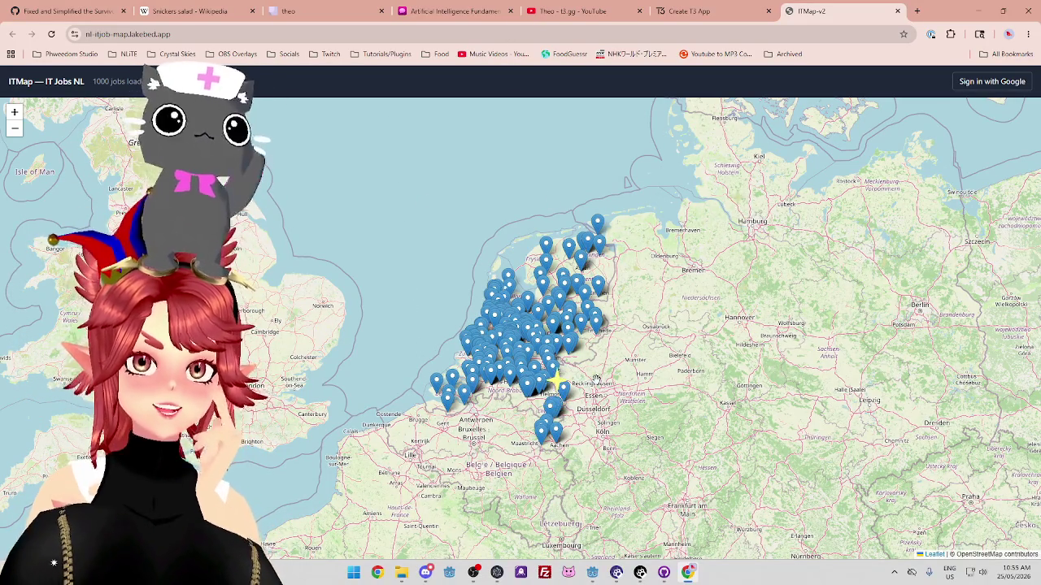
# Zoom the job map in on Utrecht and open the Portefeuillehouder job pin near Bilthoven
pyautogui.scroll(3, 596, 379)
pyautogui.scroll(-1, 587, 365)
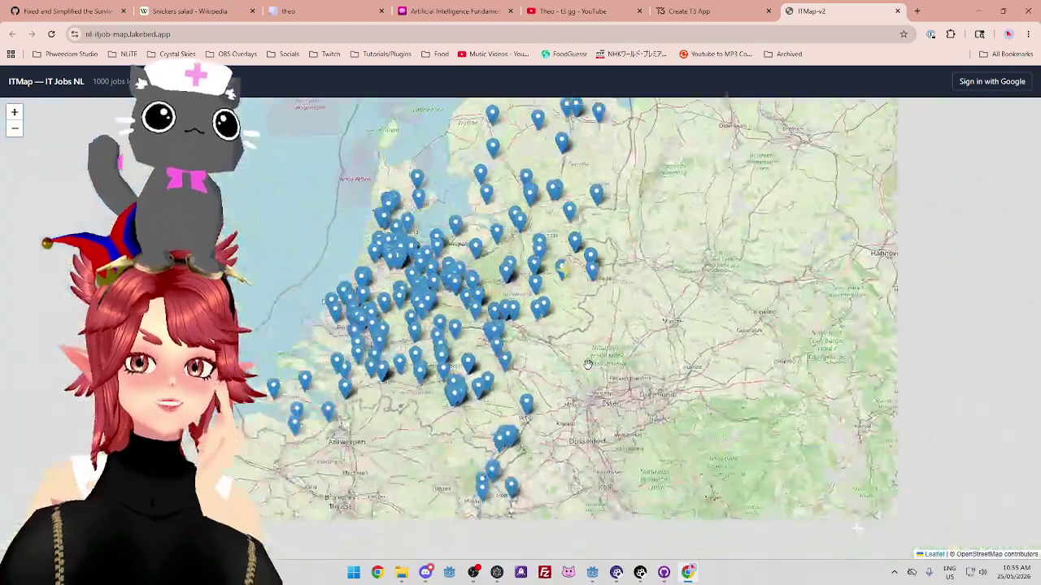
pyautogui.scroll(1, 548, 211)
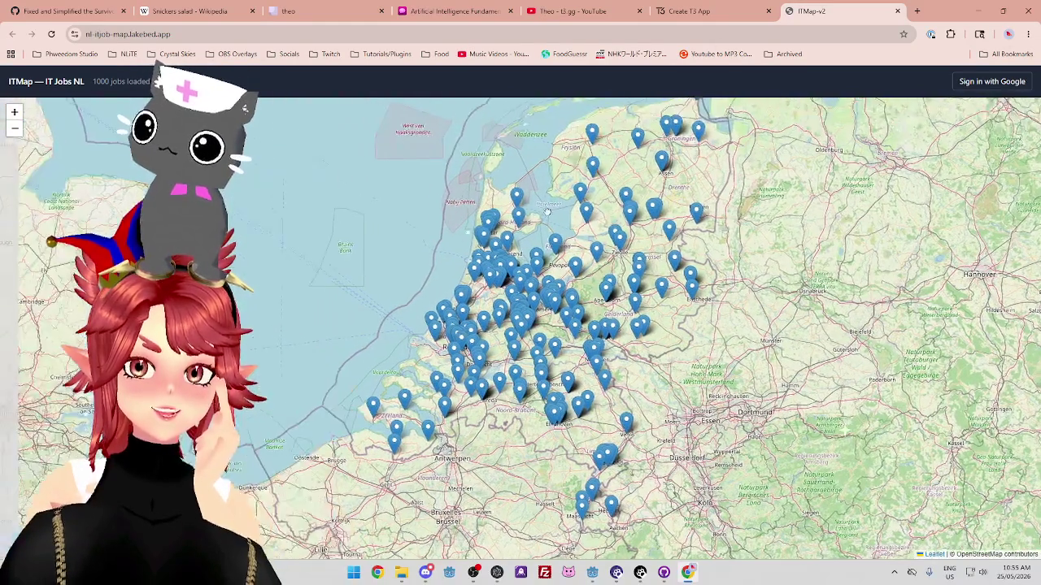
pyautogui.scroll(1, 534, 326)
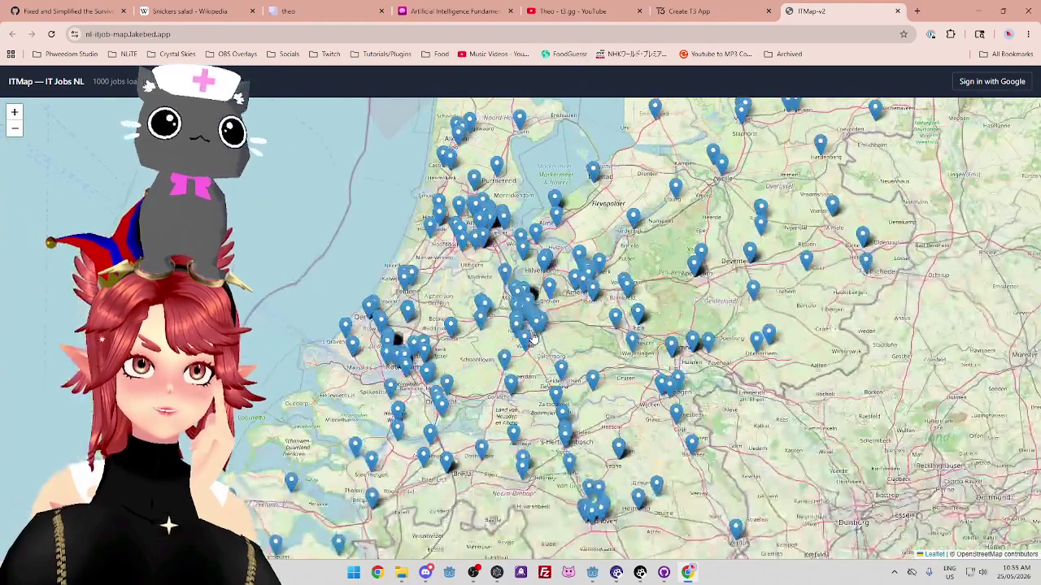
pyautogui.scroll(2, 533, 333)
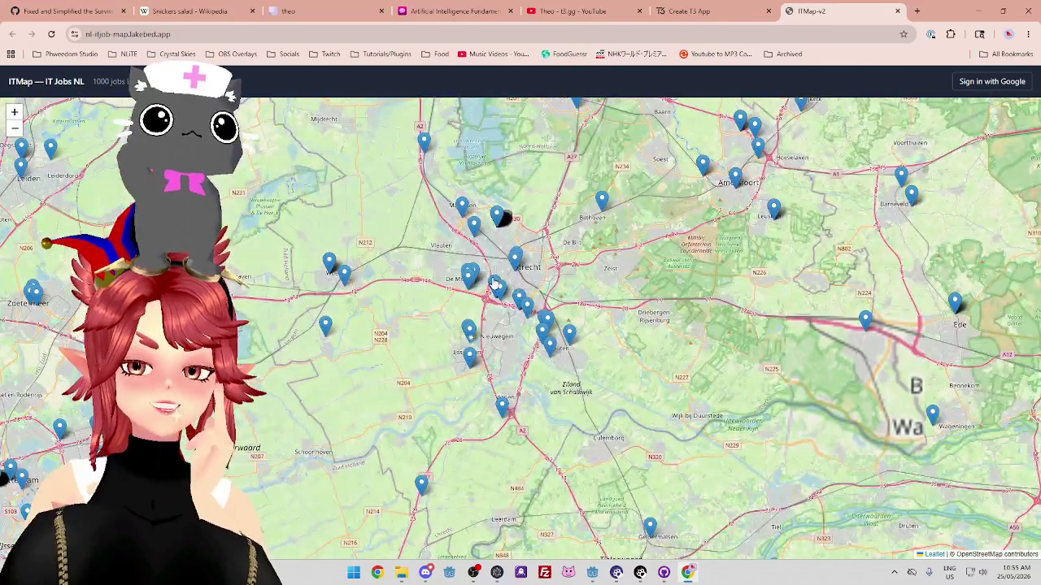
pyautogui.scroll(-3, 488, 287)
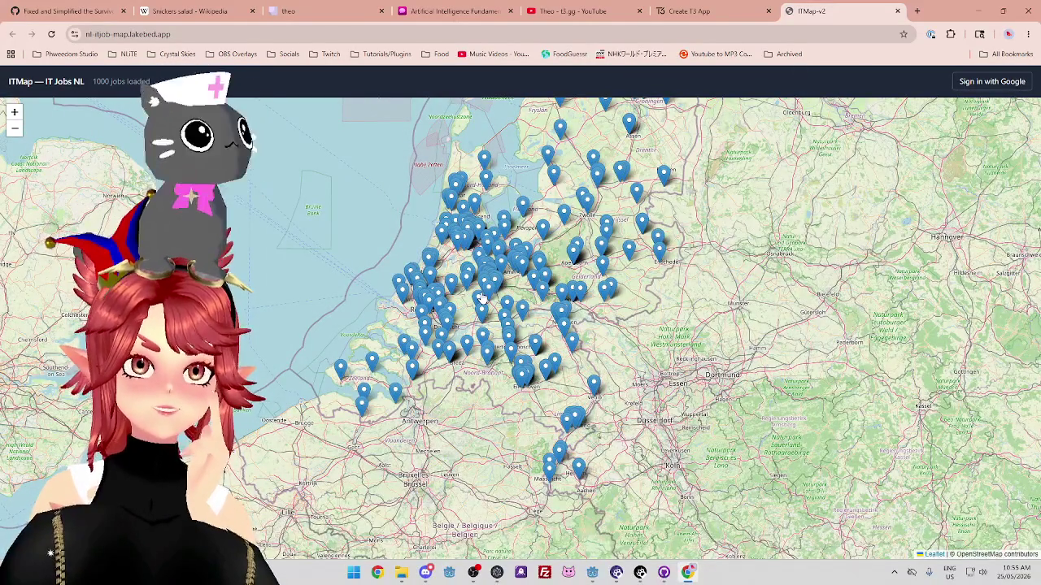
pyautogui.scroll(1, 485, 275)
pyautogui.scroll(1, 482, 289)
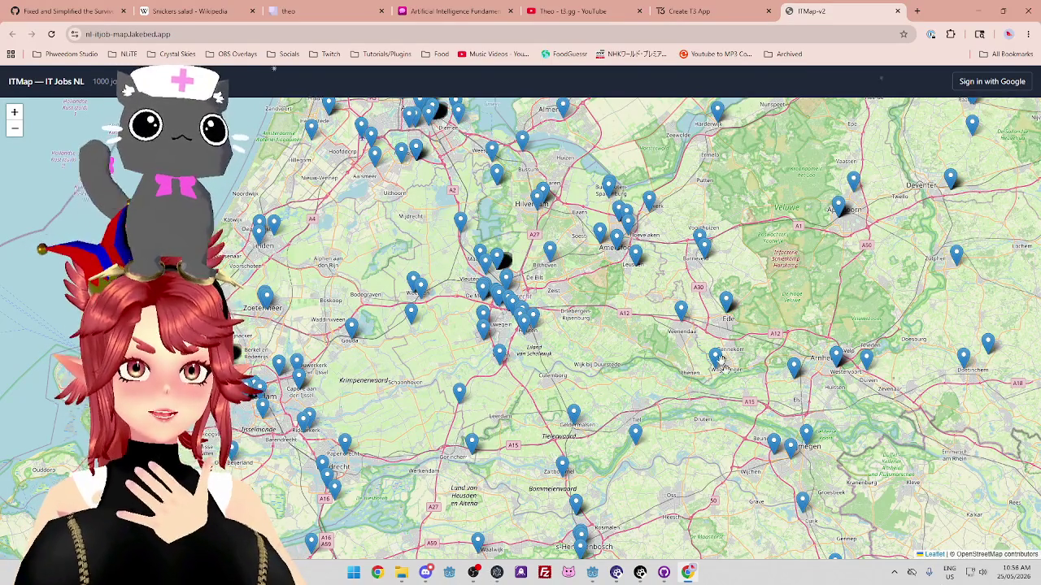
pyautogui.click(552, 256)
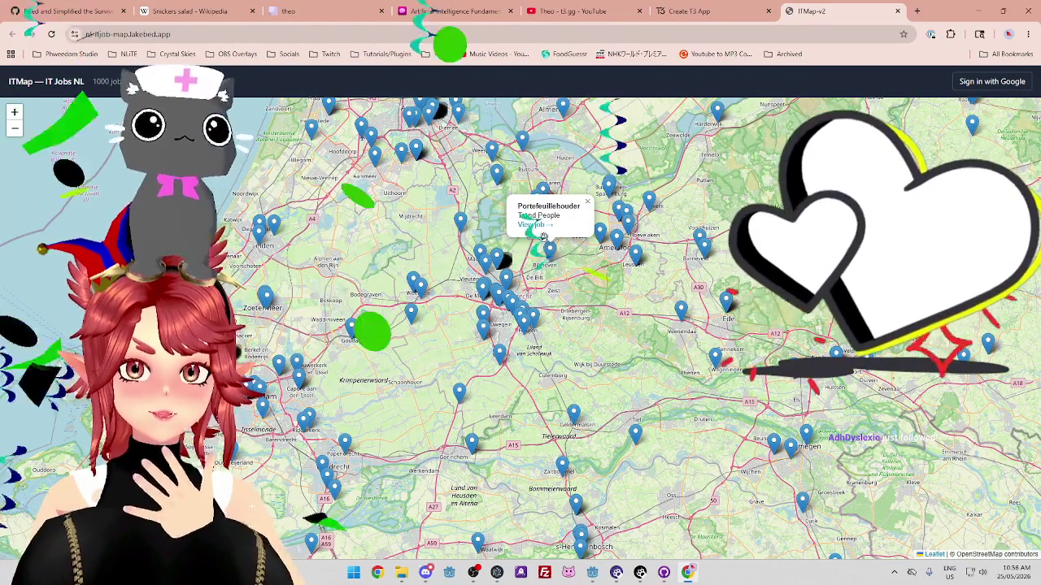
# Check the iOS Developer, System Engineer, Python, Accountant and Bid Manager pins, ending on Data Center Technician
pyautogui.click(525, 324)
pyautogui.click(483, 261)
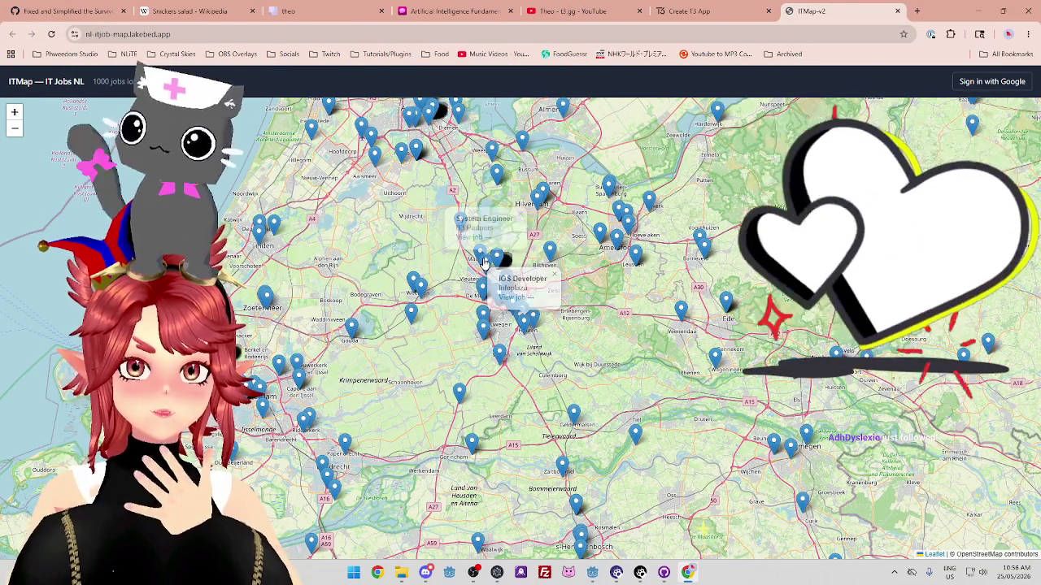
pyautogui.click(497, 261)
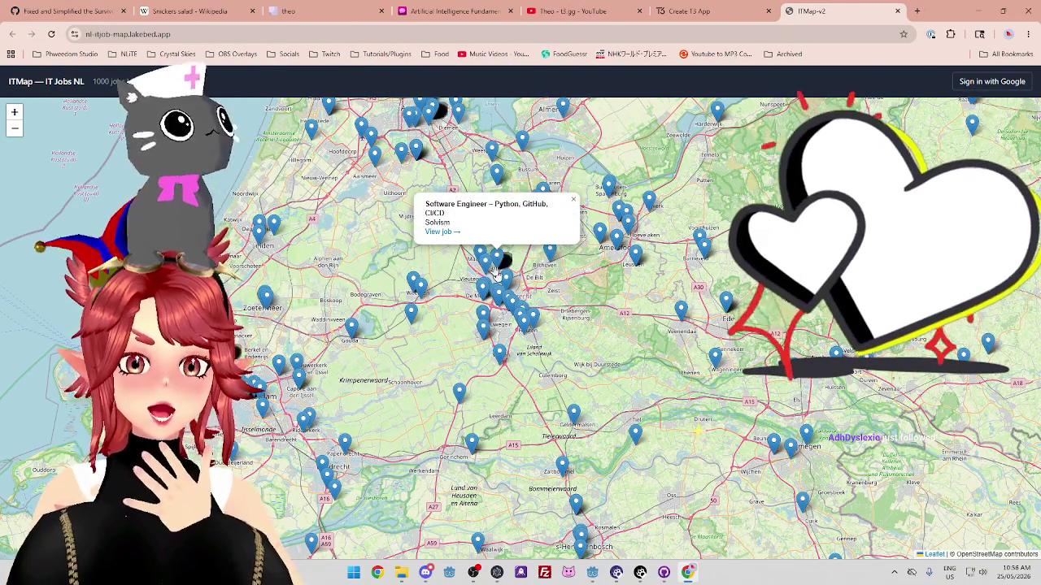
pyautogui.click(486, 298)
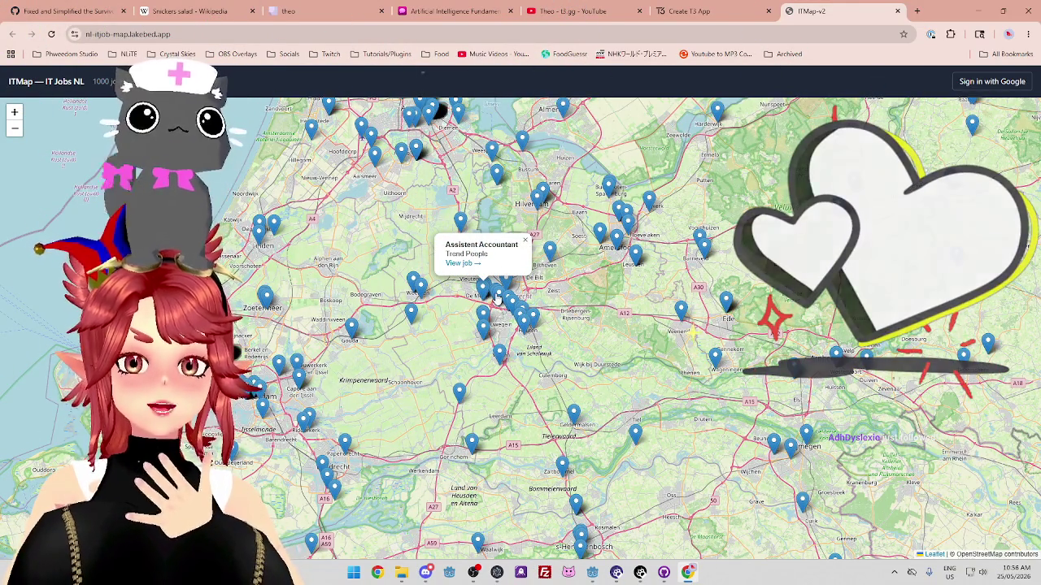
pyautogui.click(495, 299)
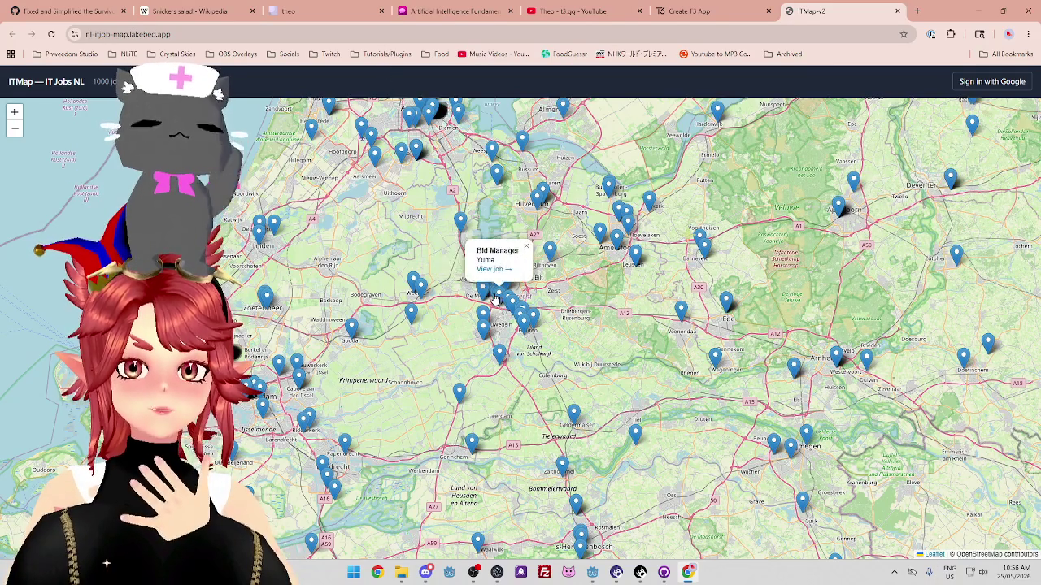
pyautogui.click(485, 298)
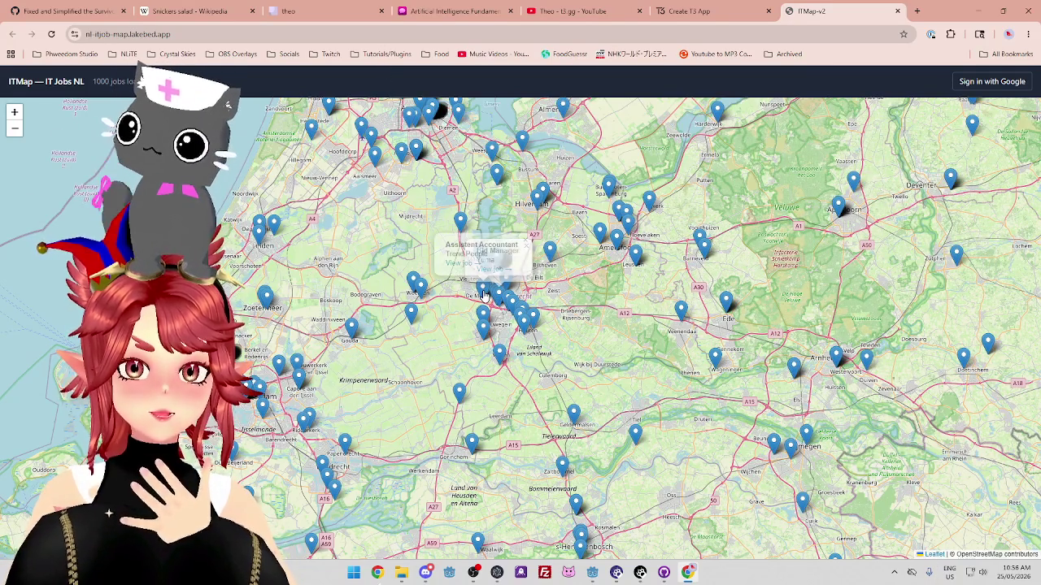
pyautogui.click(485, 325)
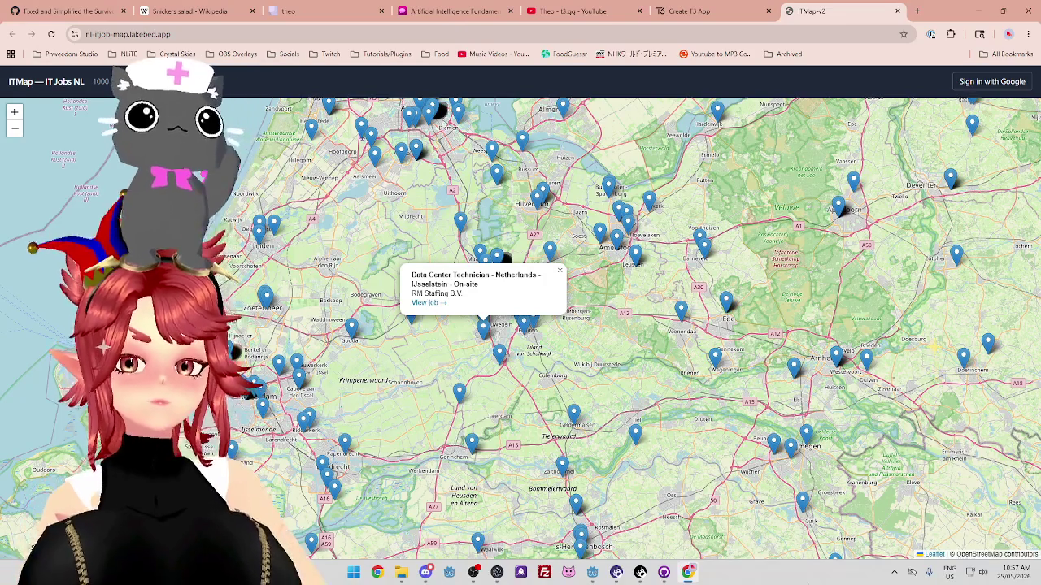
pyautogui.hotkey('shift', 'End')
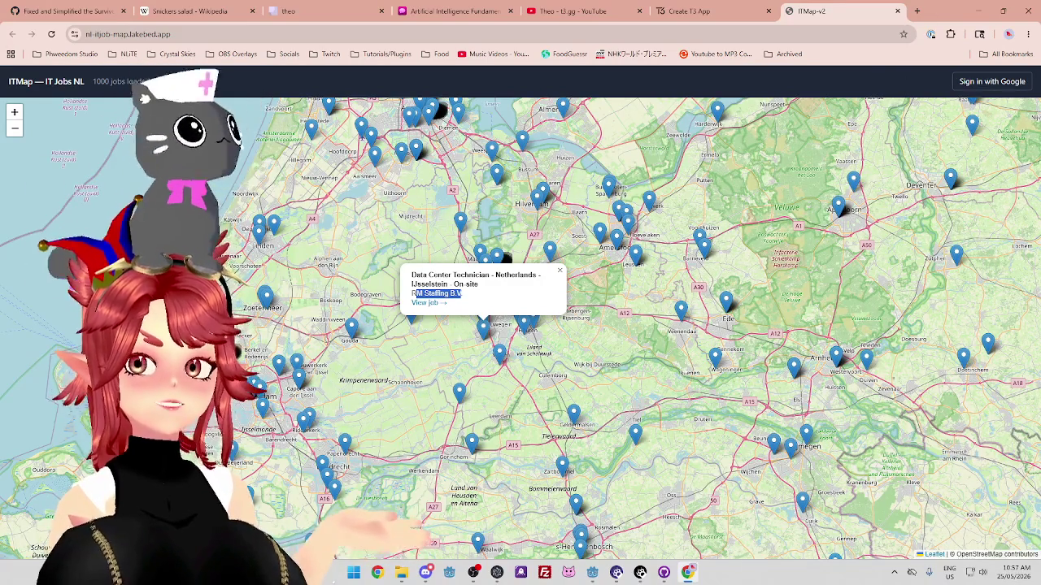
# Switch away from the browser to OBS
pyautogui.hotkey('alt', 'Tab')
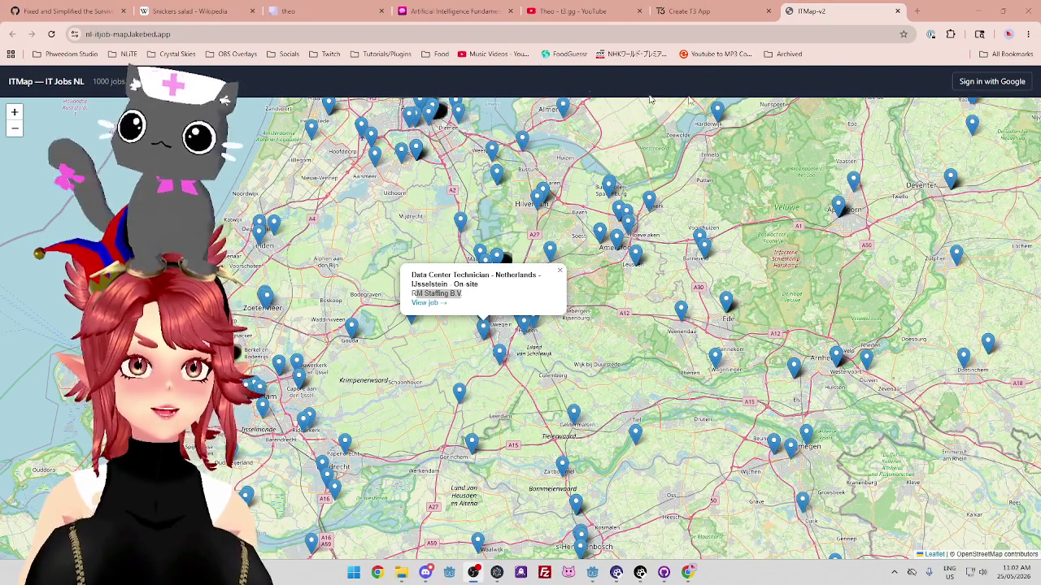
# Close the ITMap tab, leaving the Create T3 App page showing
pyautogui.click(899, 12)
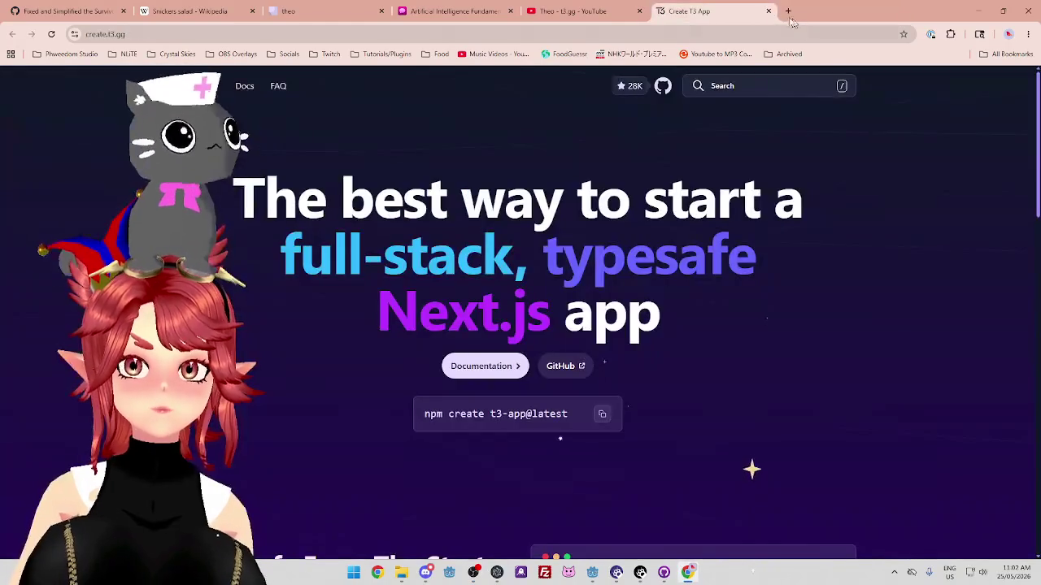
# Close the Create T3 App, YouTube, AI chat and theo tabs, then minimize Chrome
pyautogui.click(769, 12)
pyautogui.click(639, 11)
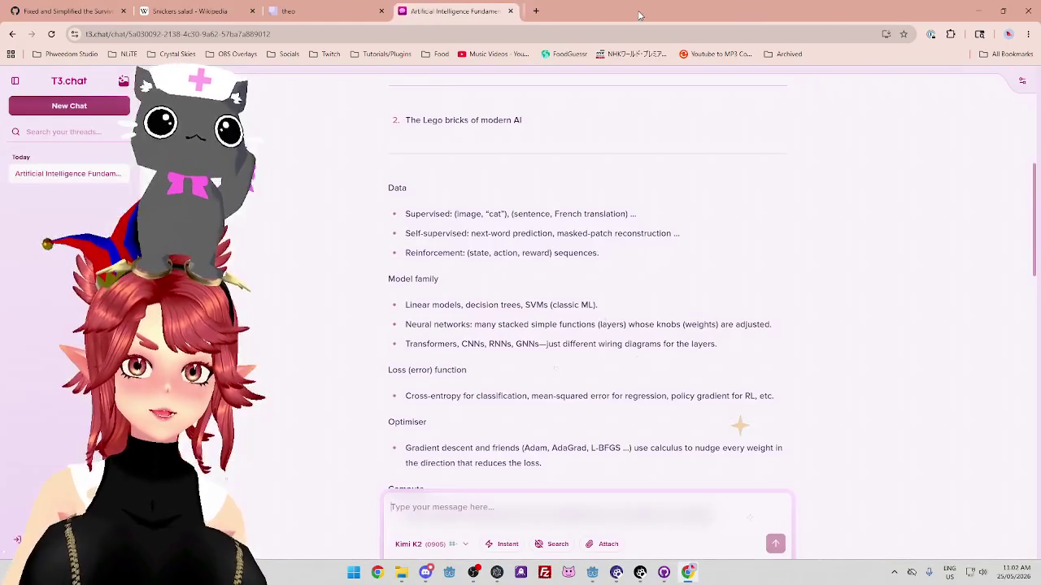
pyautogui.click(510, 12)
pyautogui.click(380, 11)
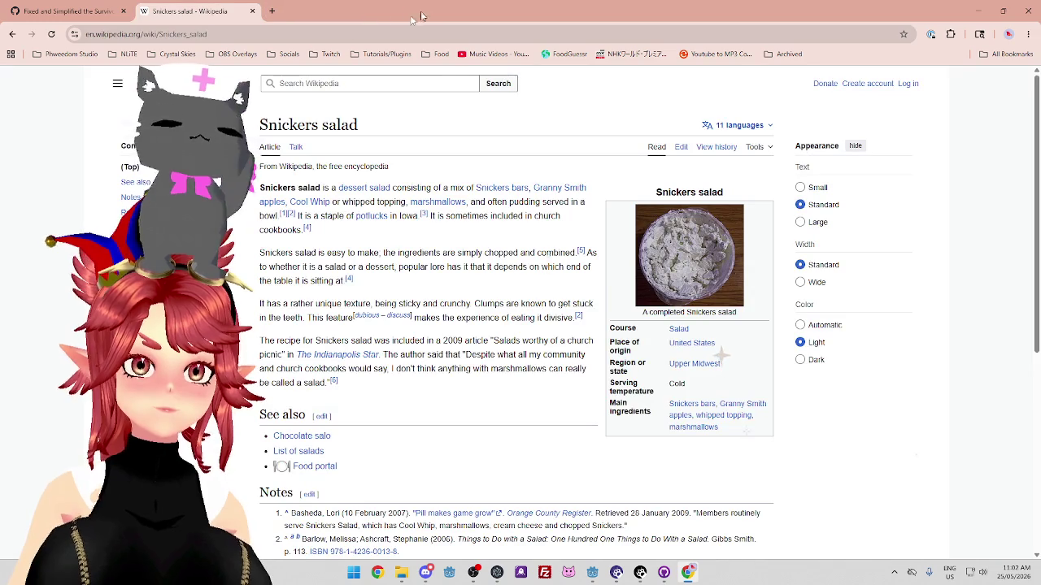
pyautogui.click(978, 15)
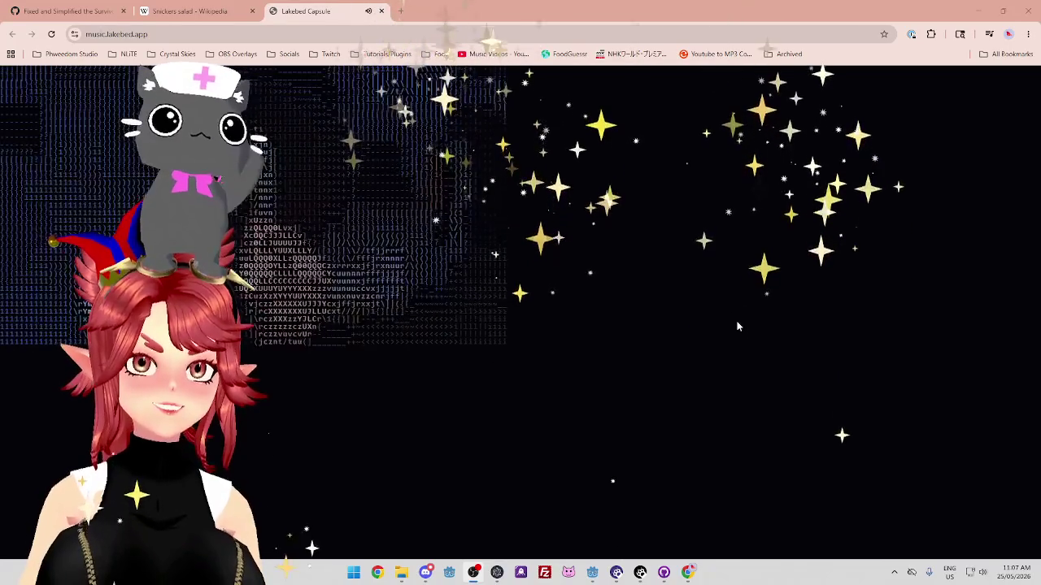
# Un-maximize the browser and move it right so the Godot editor shows behind it
pyautogui.moveTo(588, 20)
pyautogui.mouseDown()
pyautogui.moveTo(683, 101)
pyautogui.moveTo(738, 103)
pyautogui.mouseUp()
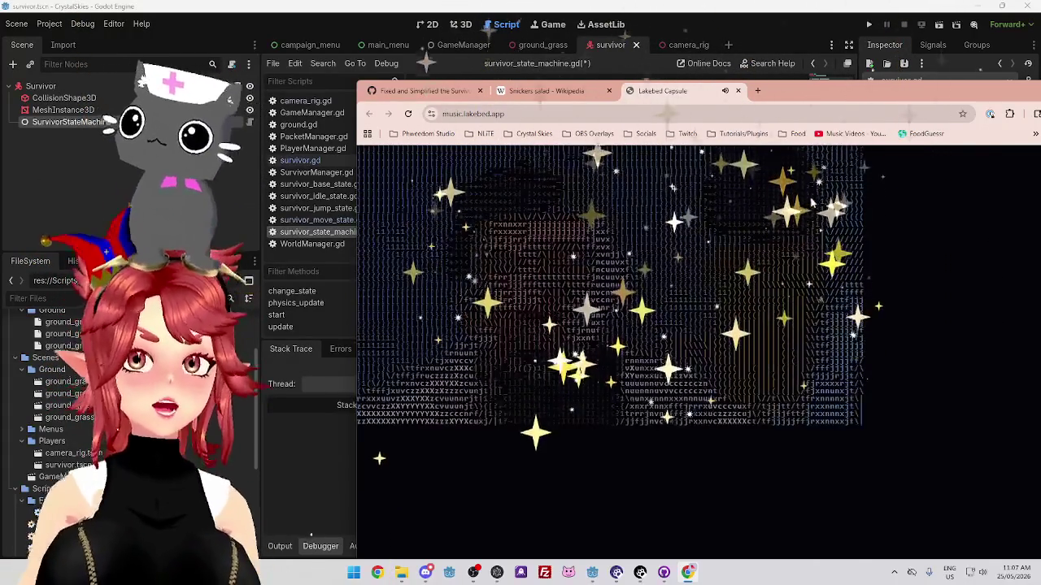
# Bring up the Snickers salad Wikipedia tab, move the window left over Godot, and follow the Cool Whip link
pyautogui.hotkey('ctrl', 'shift', 'Tab')
pyautogui.moveTo(768, 94)
pyautogui.mouseDown()
pyautogui.moveTo(534, 45)
pyautogui.moveTo(553, 110)
pyautogui.moveTo(559, 87)
pyautogui.mouseUp()
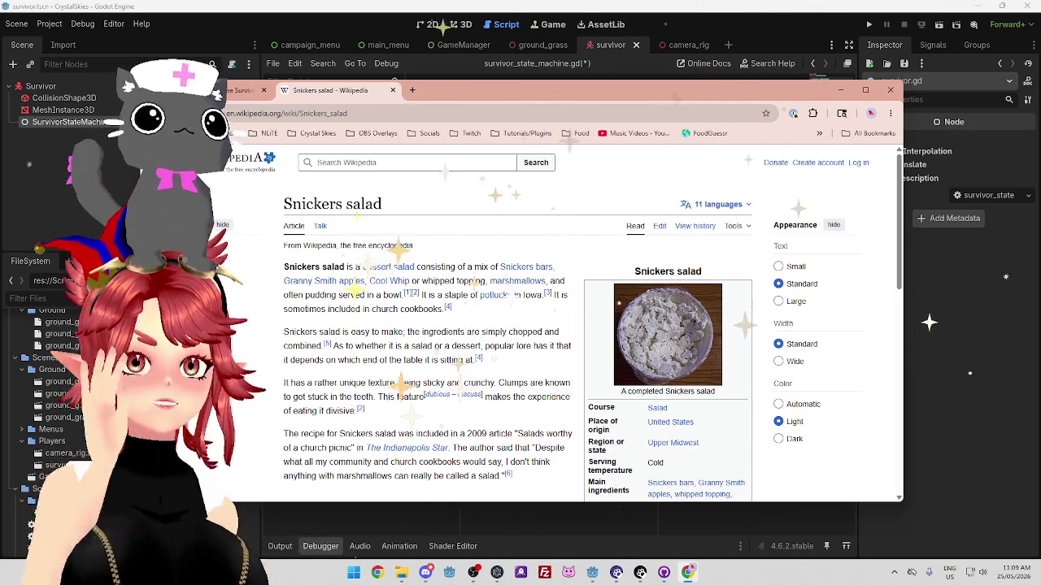
pyautogui.click(391, 286)
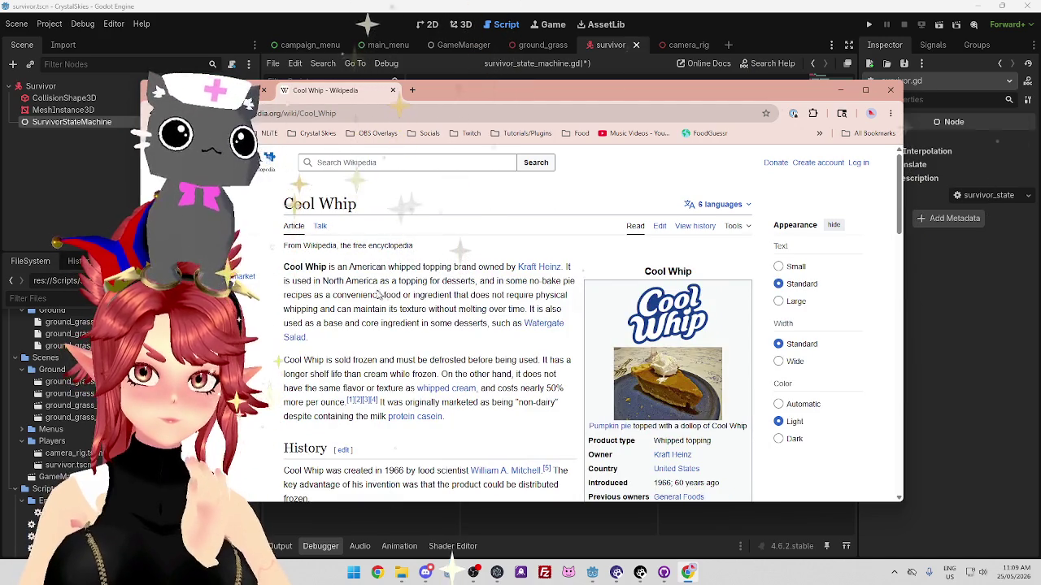
pyautogui.moveTo(326, 295); pyautogui.dragTo(450, 295)
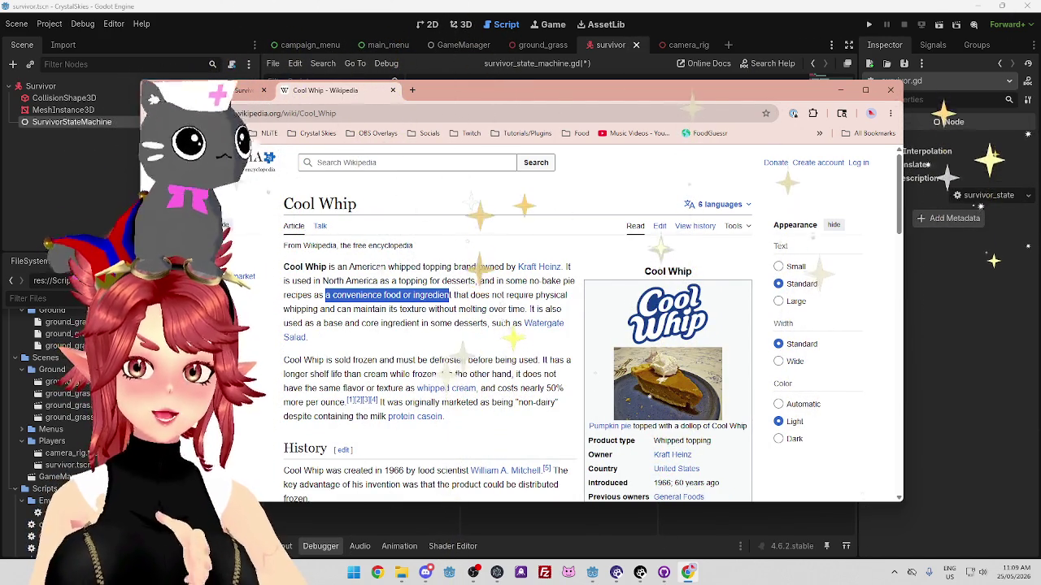
pyautogui.moveTo(527, 310); pyautogui.dragTo(396, 290)
pyautogui.click(396, 290)
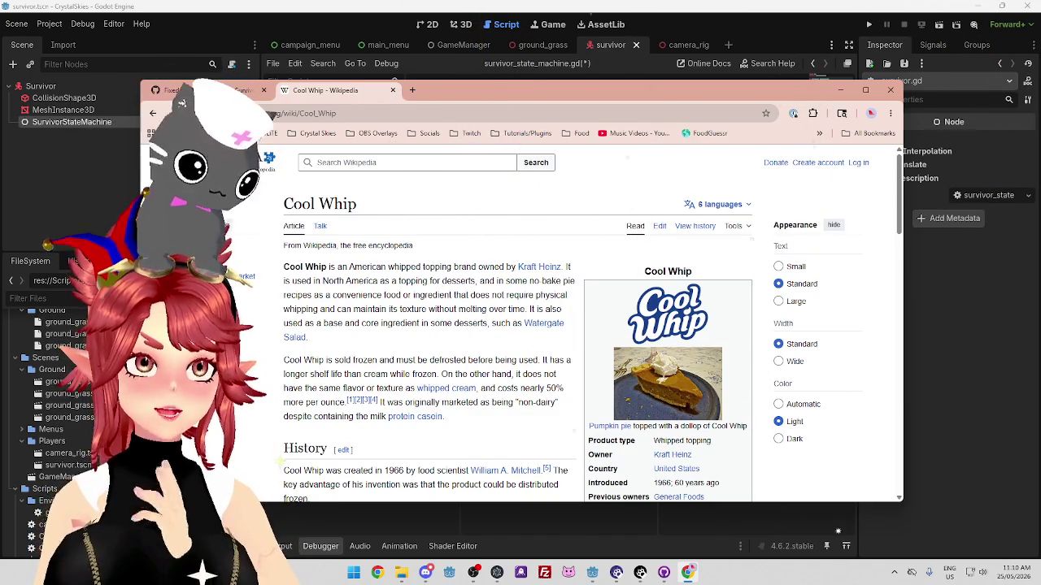
pyautogui.scroll(-1, 422, 319)
pyautogui.moveTo(336, 320); pyautogui.dragTo(393, 319)
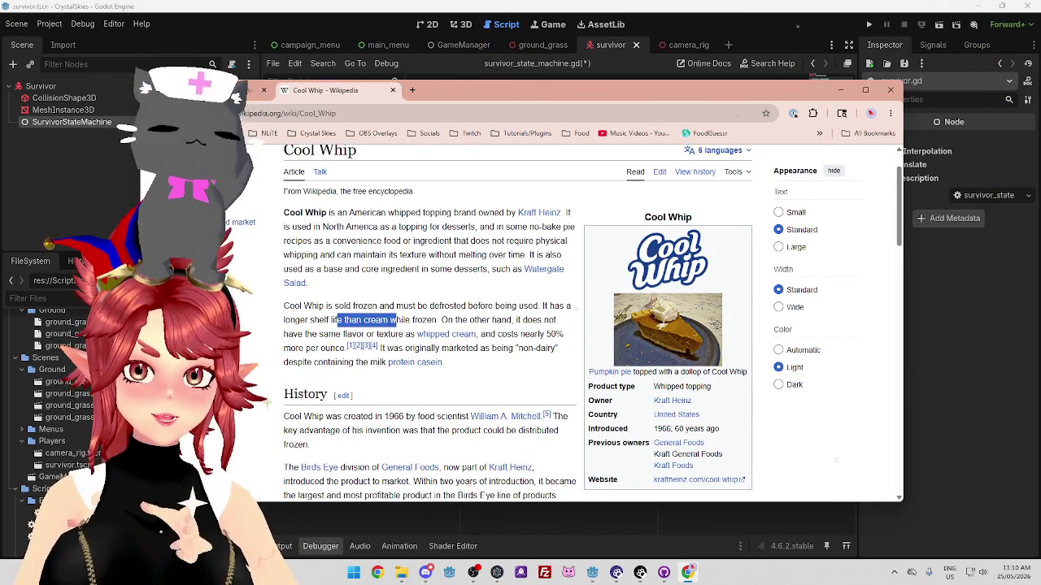
pyautogui.scroll(-3, 398, 289)
pyautogui.scroll(-2, 406, 289)
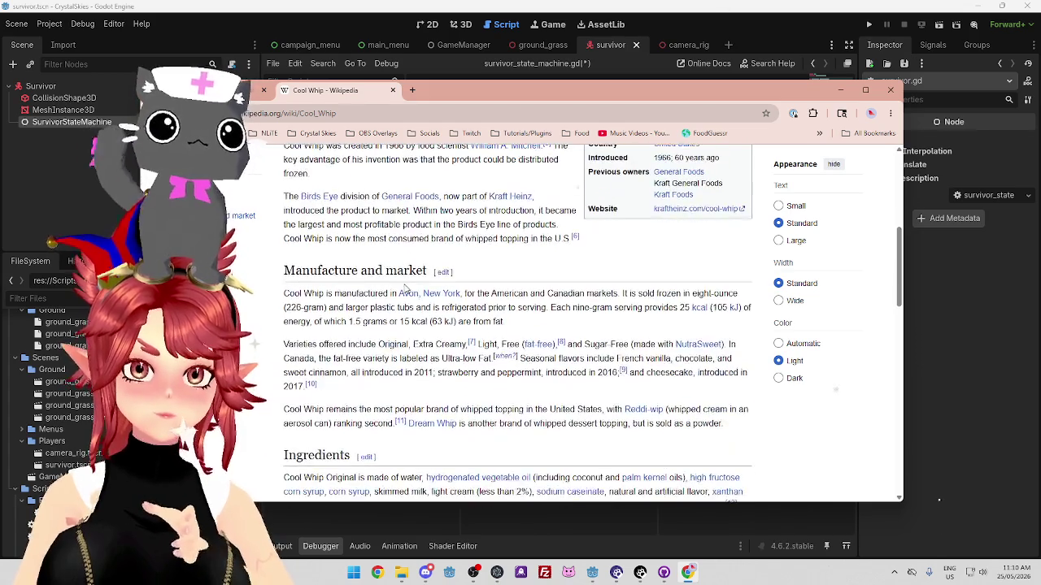
pyautogui.scroll(-4, 404, 288)
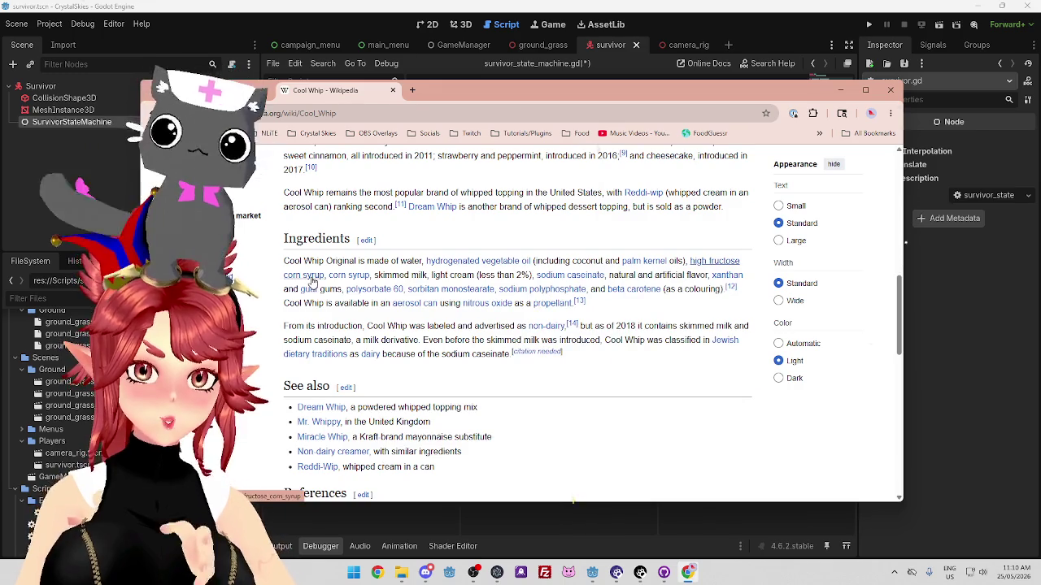
pyautogui.moveTo(349, 275)
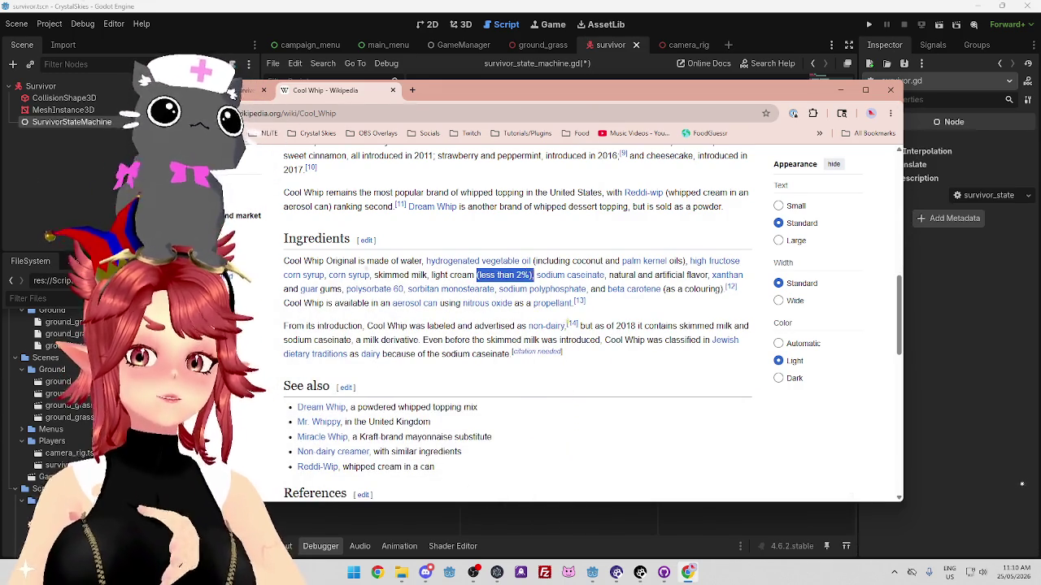
pyautogui.doubleClick(440, 276)
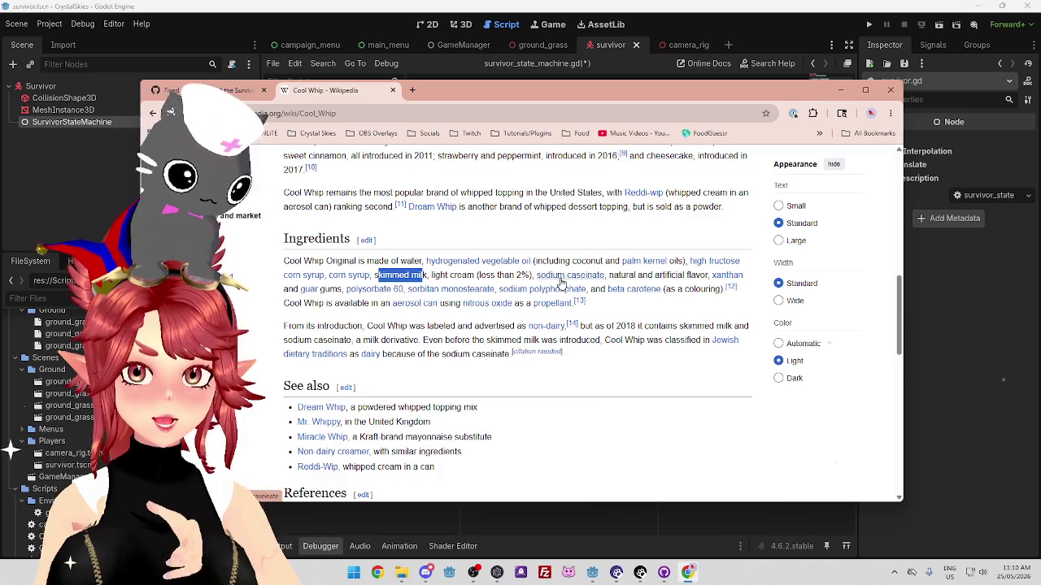
pyautogui.moveTo(635, 276)
pyautogui.mouseDown()
pyautogui.moveTo(702, 284)
pyautogui.moveTo(633, 298)
pyautogui.mouseUp()
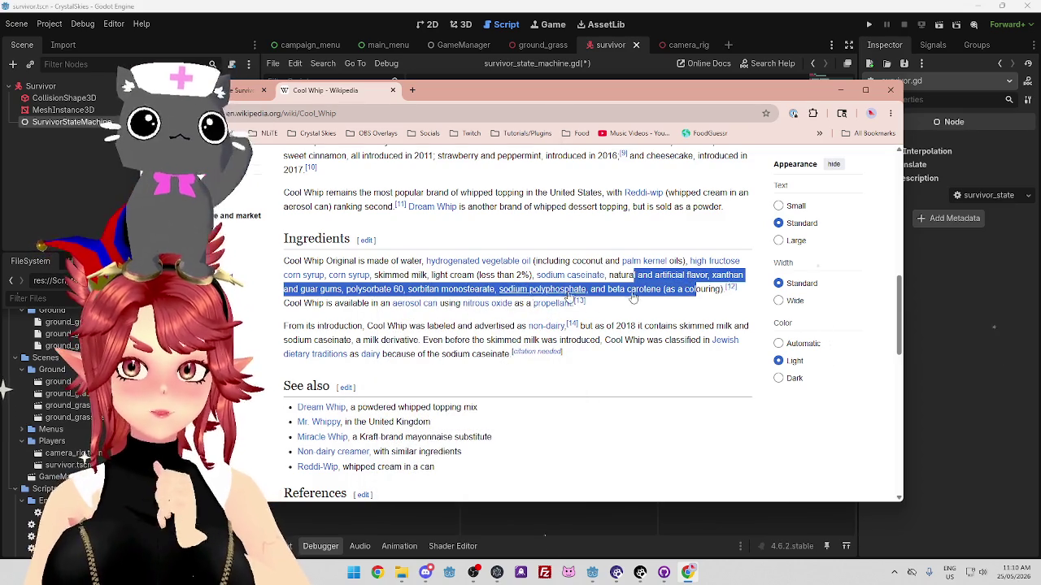
pyautogui.click(317, 301)
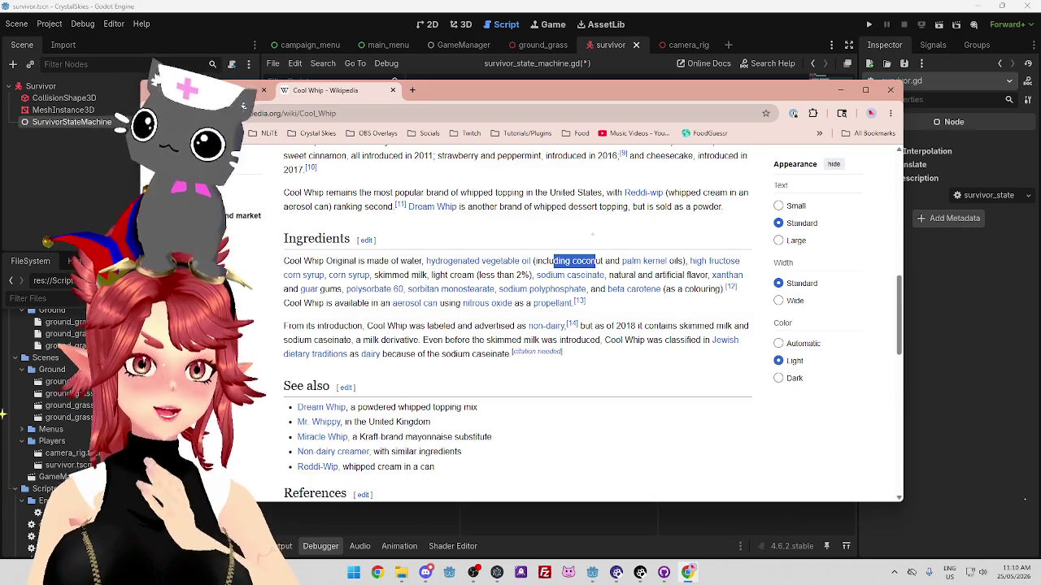
pyautogui.click(153, 115)
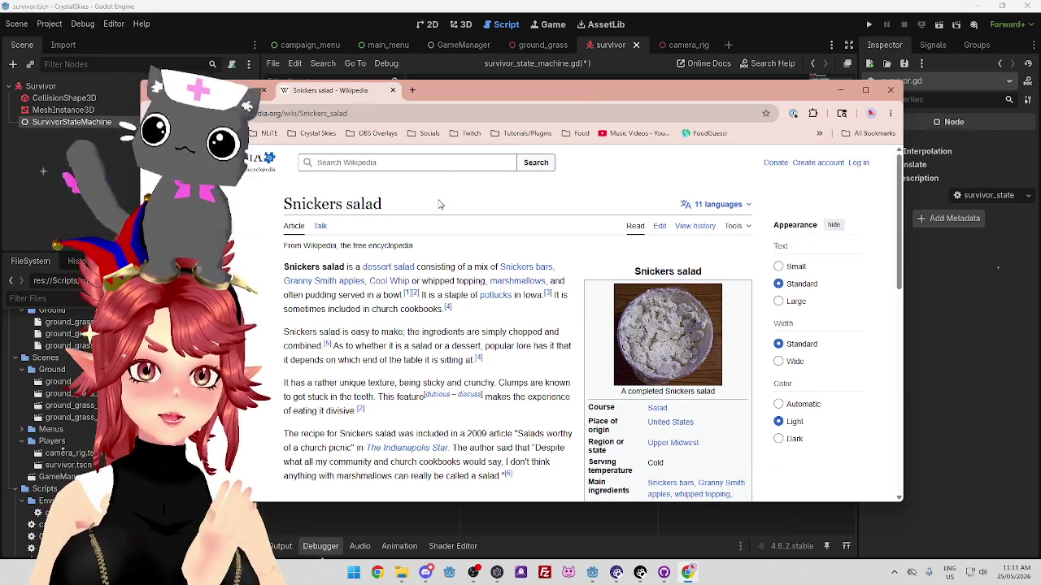
# Open FoodGuessr, start a Quick Play game, and maximize the browser window
pyautogui.moveTo(576, 85); pyautogui.dragTo(580, 63)
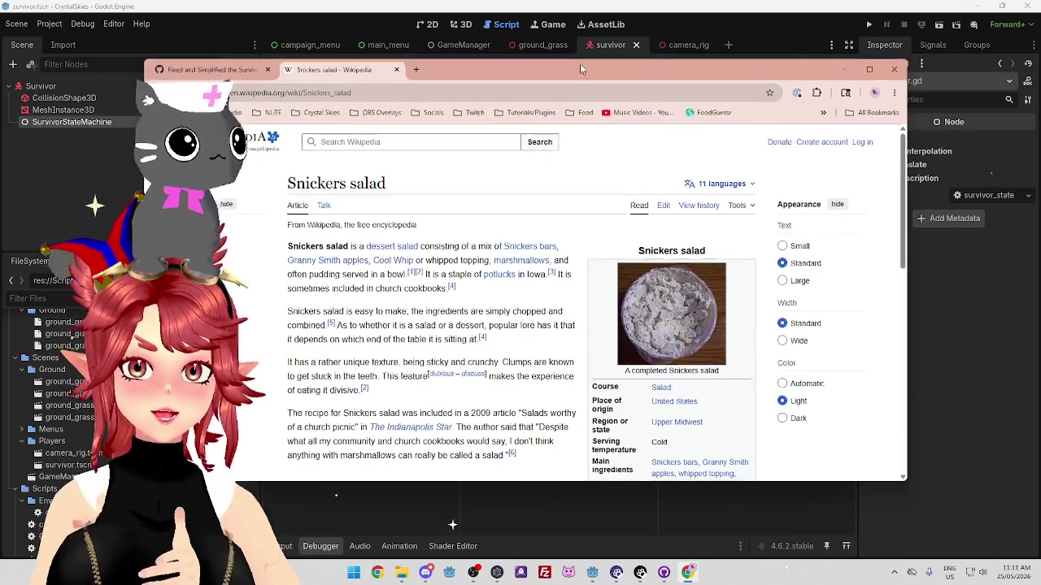
pyautogui.click(716, 113)
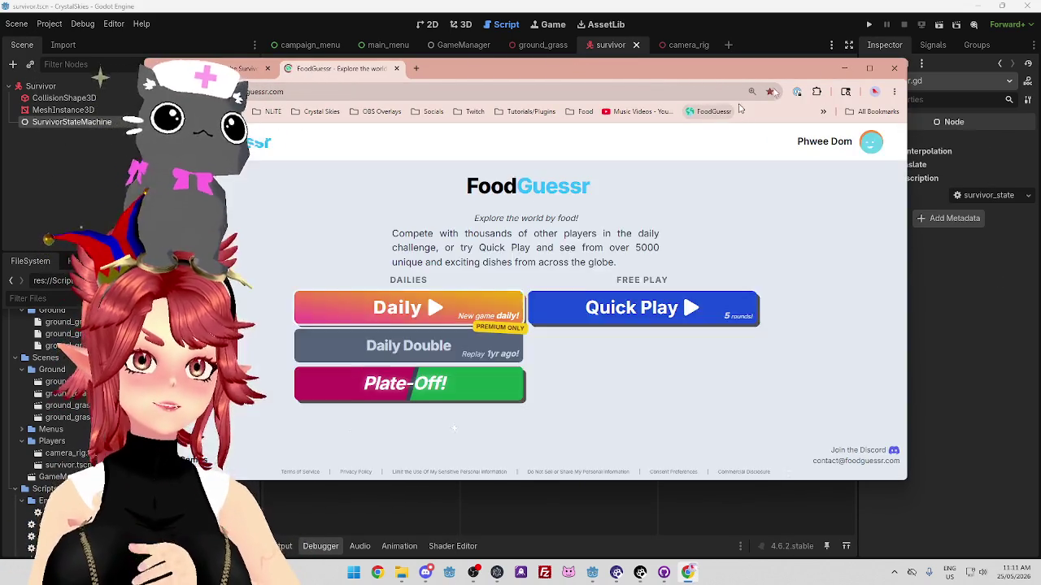
pyautogui.click(590, 325)
pyautogui.click(870, 70)
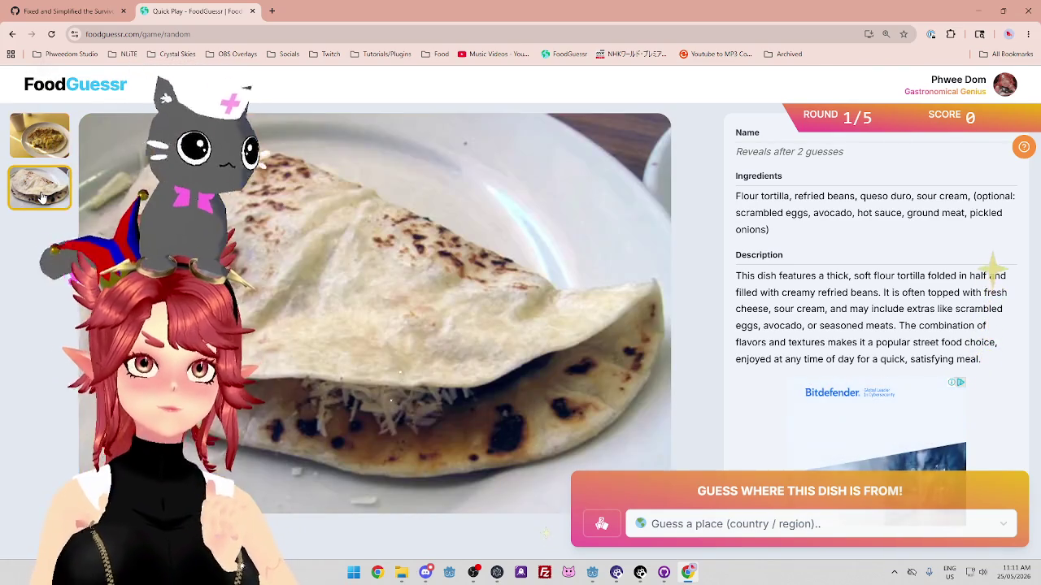
# Compare both tortilla dish photos and try typing 'mex' as a guess before clearing it
pyautogui.click(43, 197)
pyautogui.click(49, 136)
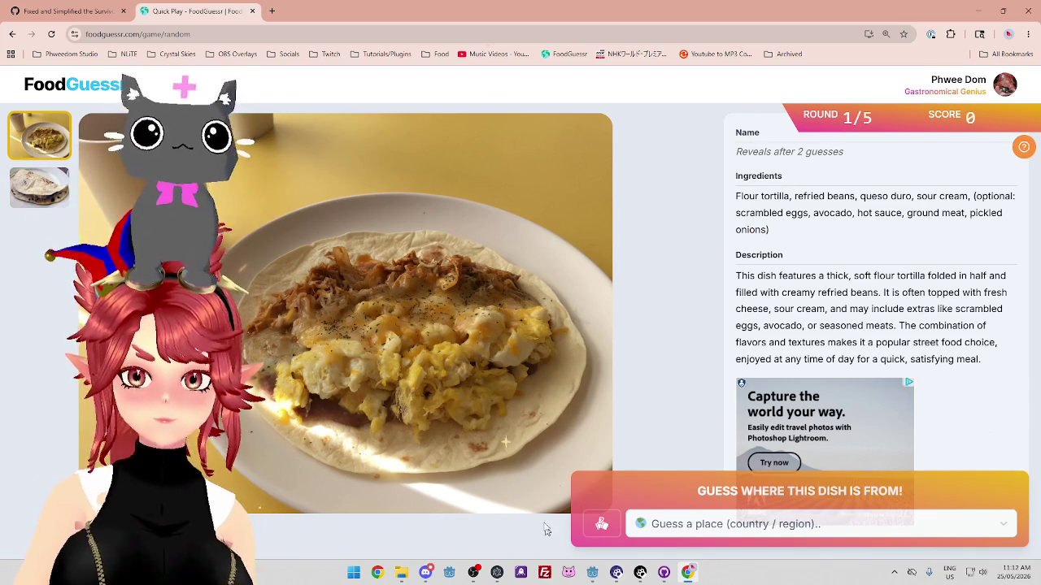
pyautogui.click(686, 525)
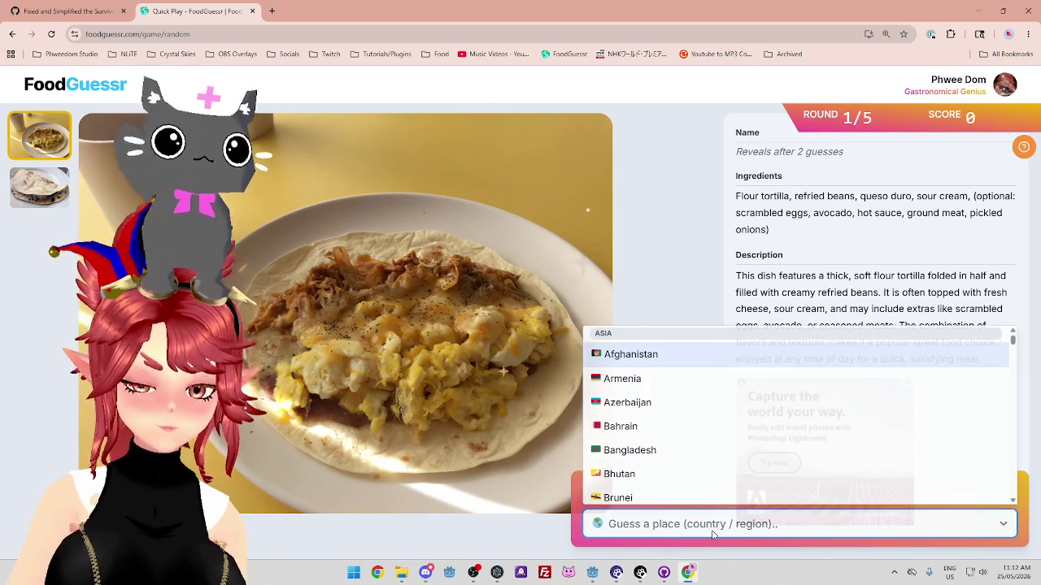
pyautogui.write('mex')
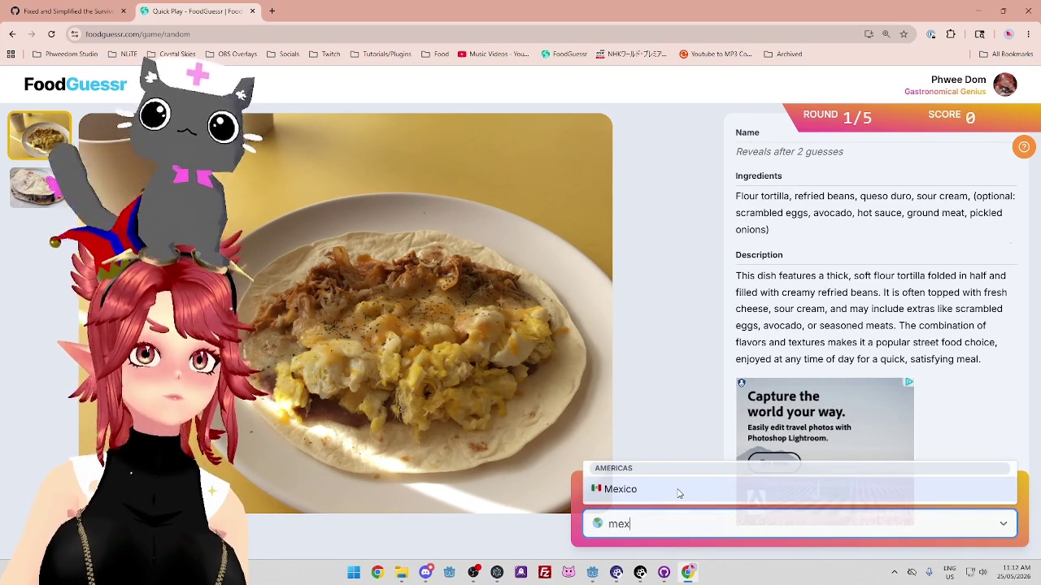
pyautogui.click(657, 525)
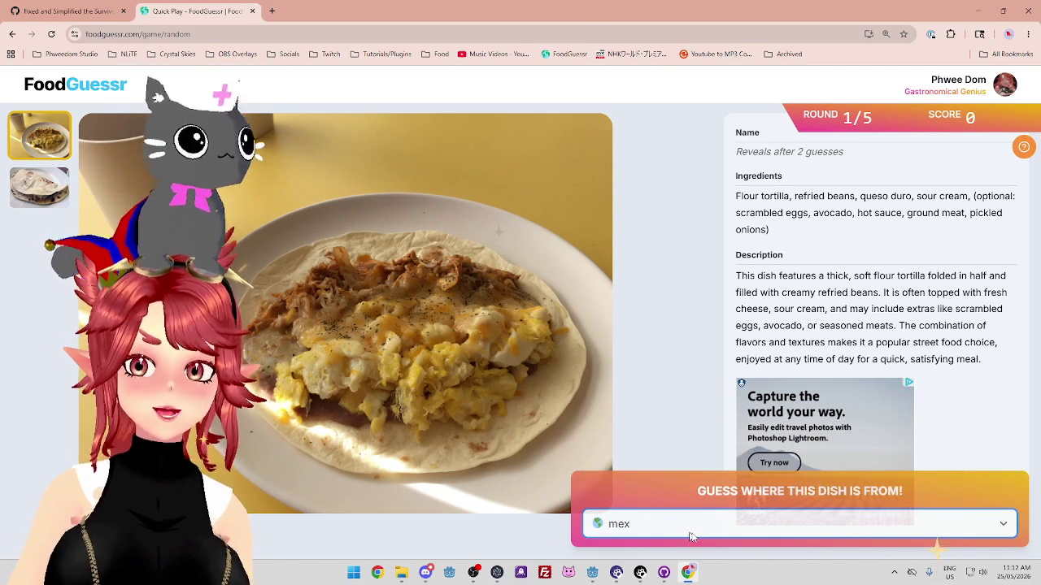
pyautogui.press('BackSpace')
pyautogui.press('BackSpace')
pyautogui.press('BackSpace')
pyautogui.click(696, 223)
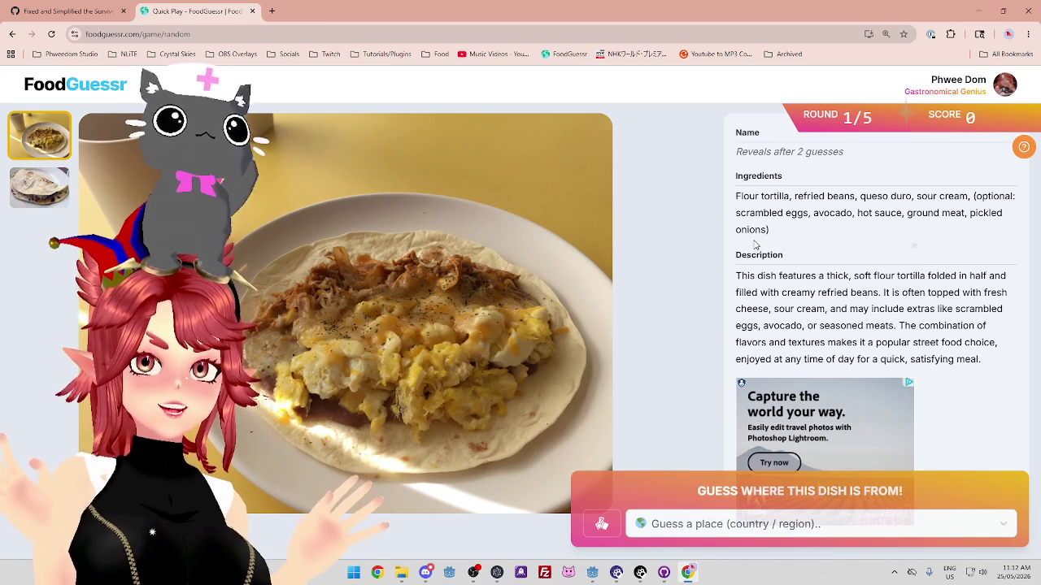
pyautogui.click(274, 12)
# Open Google Maps from the Google apps panel and zoom out from Canning Vale to the world
pyautogui.click(996, 82)
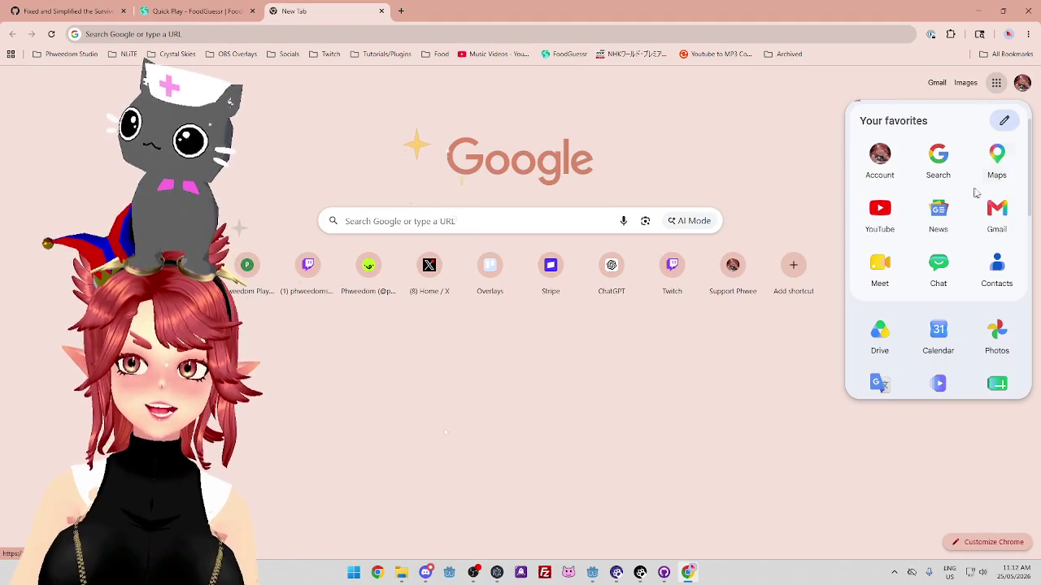
pyautogui.click(995, 159)
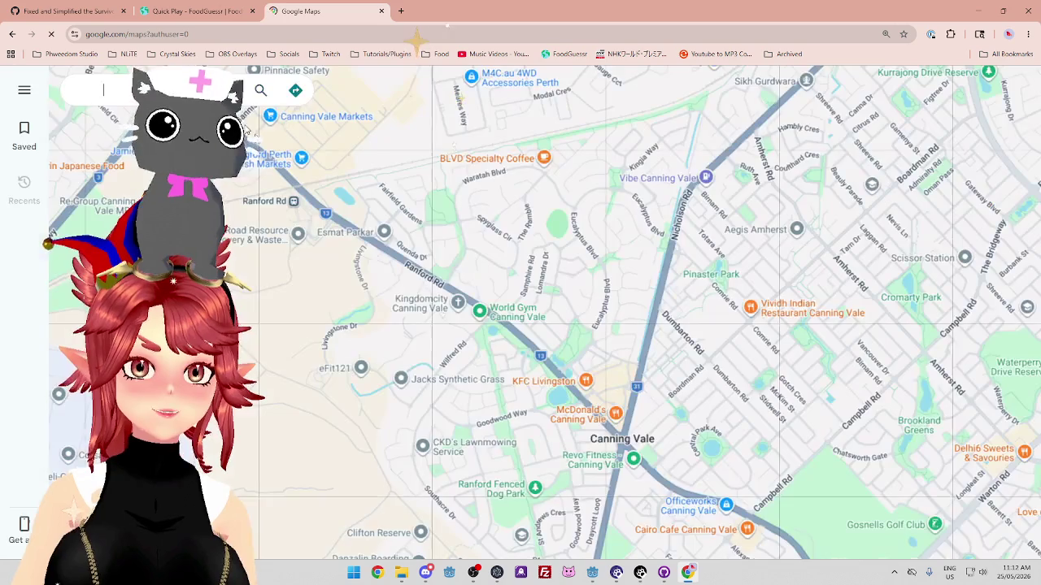
pyautogui.scroll(-8, 471, 351)
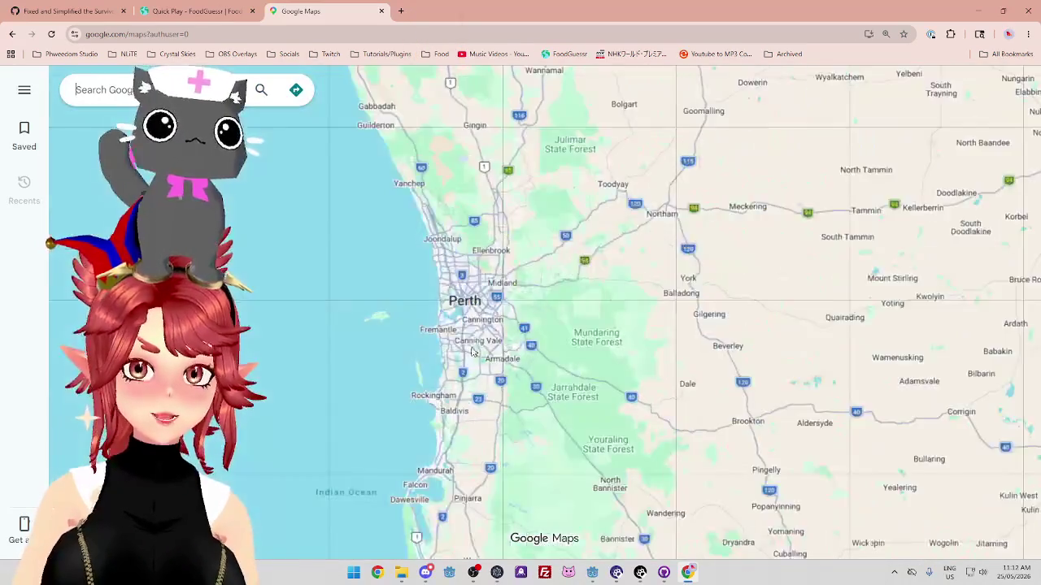
pyautogui.scroll(-10, 471, 351)
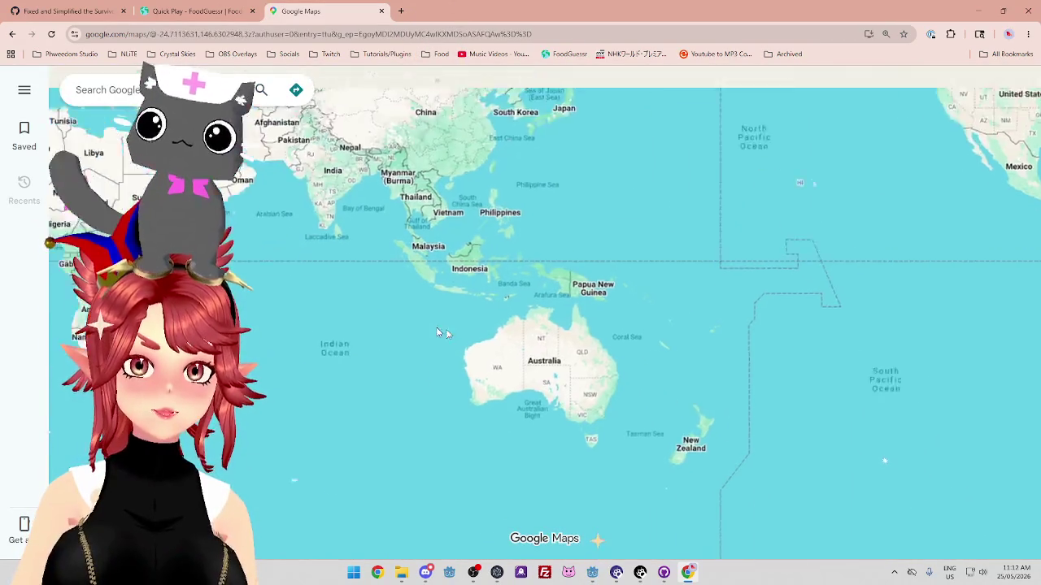
pyautogui.scroll(-5, 570, 477)
# Pan the world map over to the Americas and zoom in toward Central America
pyautogui.moveTo(39, 358); pyautogui.dragTo(496, 364)
pyautogui.moveTo(569, 504); pyautogui.dragTo(575, 303)
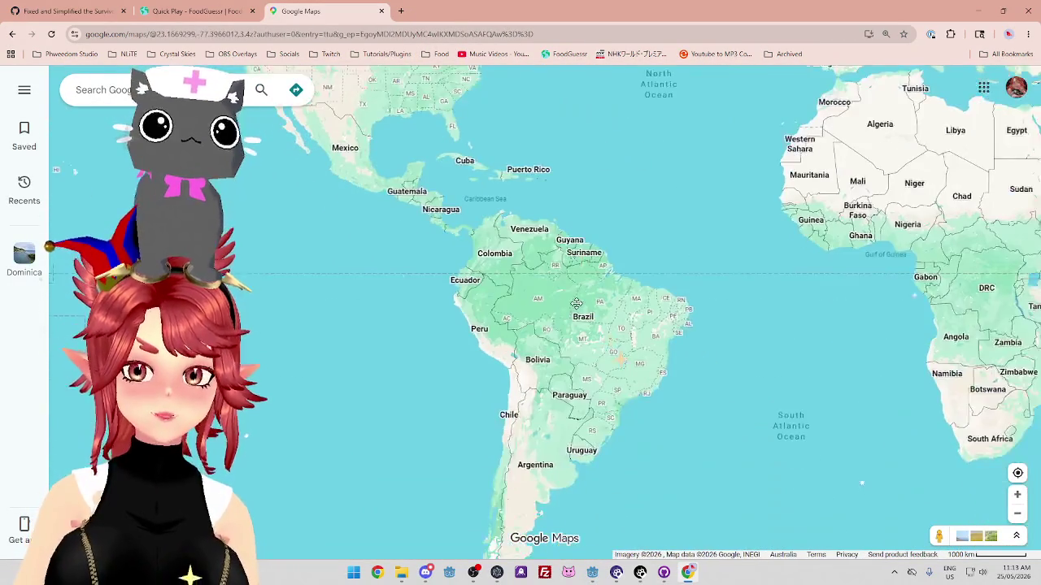
pyautogui.scroll(5, 623, 456)
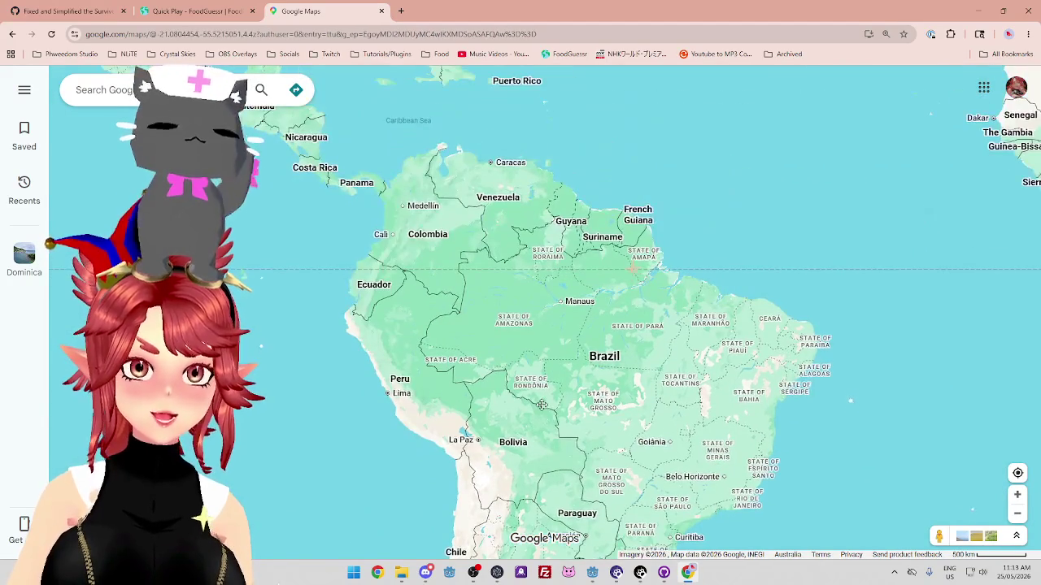
pyautogui.moveTo(644, 177)
pyautogui.mouseDown()
pyautogui.moveTo(579, 359)
pyautogui.moveTo(545, 331)
pyautogui.mouseUp()
pyautogui.scroll(4, 578, 358)
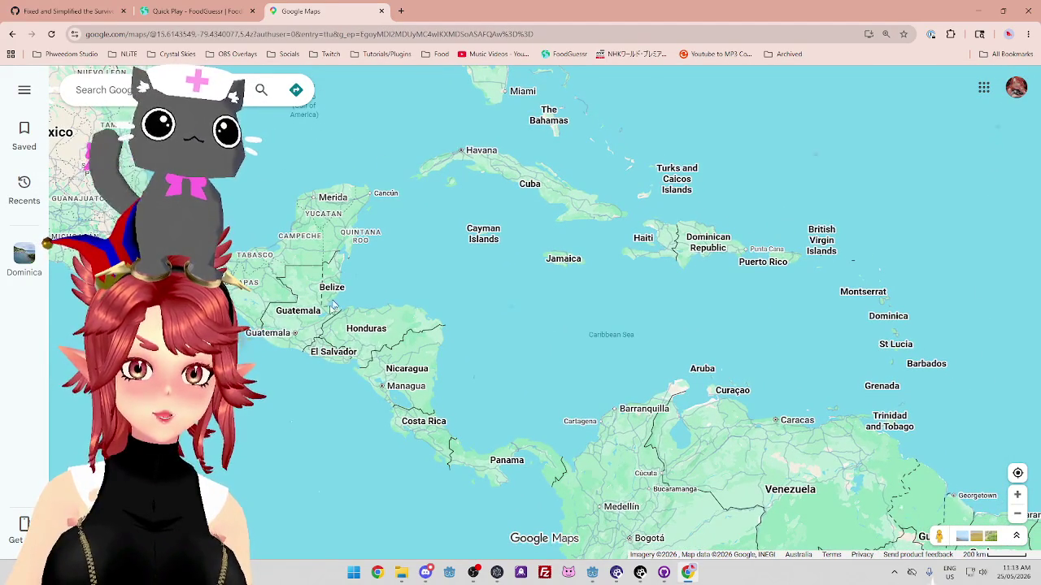
pyautogui.scroll(2, 362, 341)
pyautogui.moveTo(535, 261); pyautogui.dragTo(593, 229)
# Frame Central America, Puerto Rico and the Caribbean, then go back to the FoodGuessr round
pyautogui.scroll(1, 438, 229)
pyautogui.scroll(-3, 413, 348)
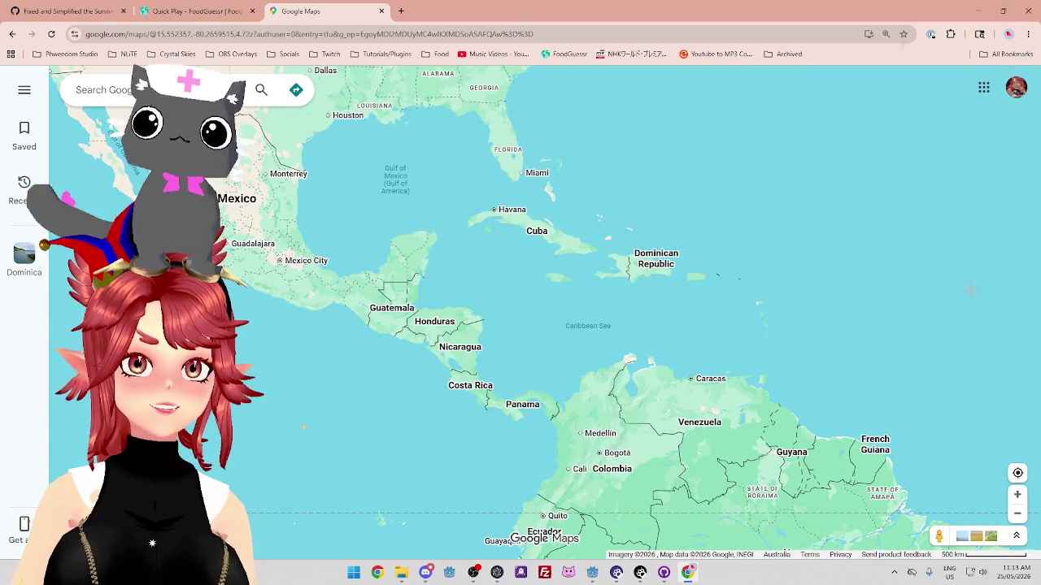
pyautogui.moveTo(500, 291); pyautogui.dragTo(564, 251)
pyautogui.scroll(1, 525, 271)
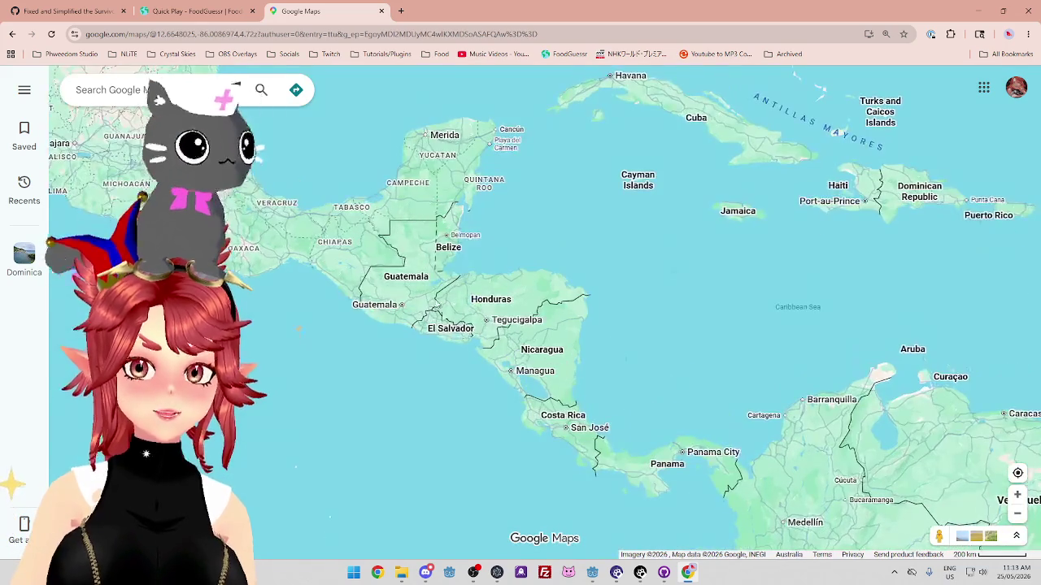
pyautogui.scroll(-3, 525, 273)
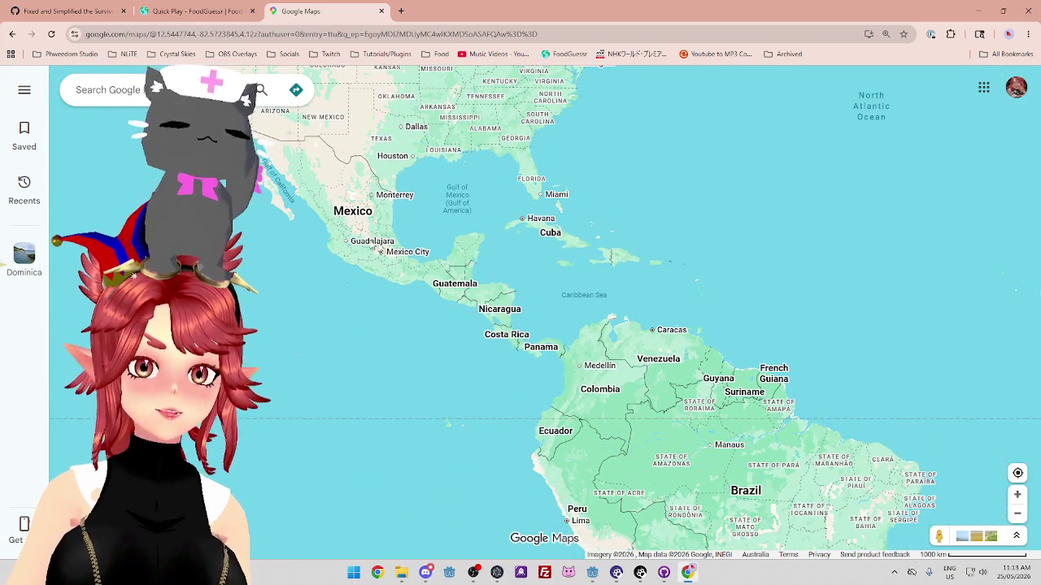
pyautogui.scroll(2, 317, 234)
pyautogui.moveTo(717, 312); pyautogui.dragTo(659, 333)
pyautogui.scroll(1, 658, 334)
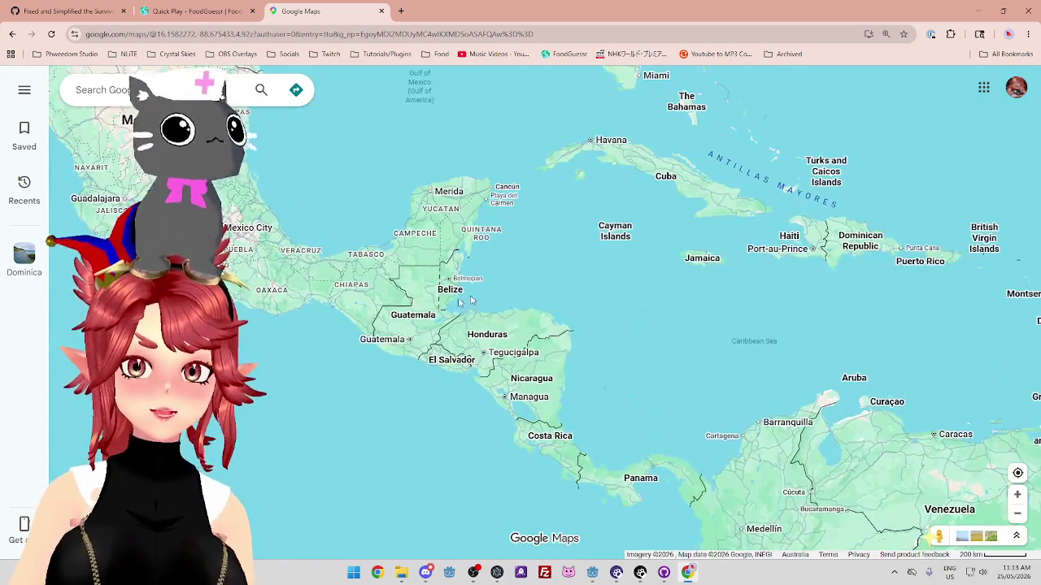
pyautogui.click(182, 13)
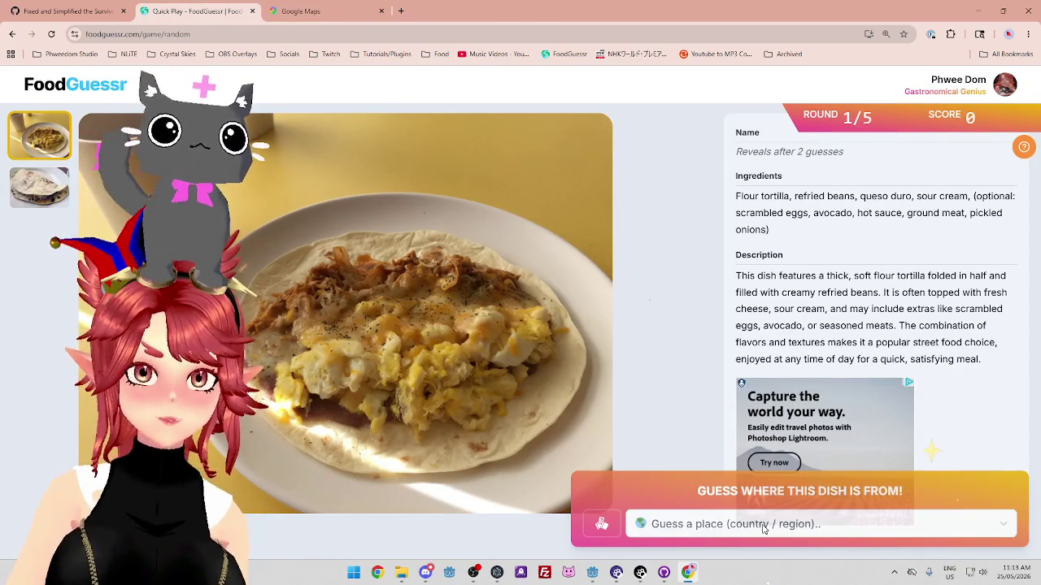
# Guess Honduras for the baleada, earning a perfect 5,000, and advance to round 2
pyautogui.click(735, 527)
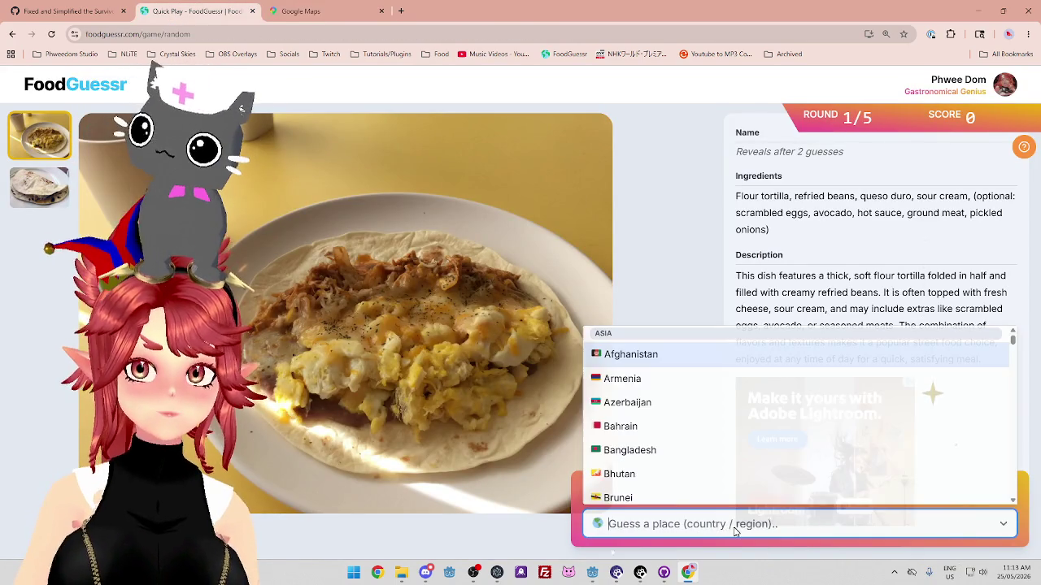
pyautogui.write('hon')
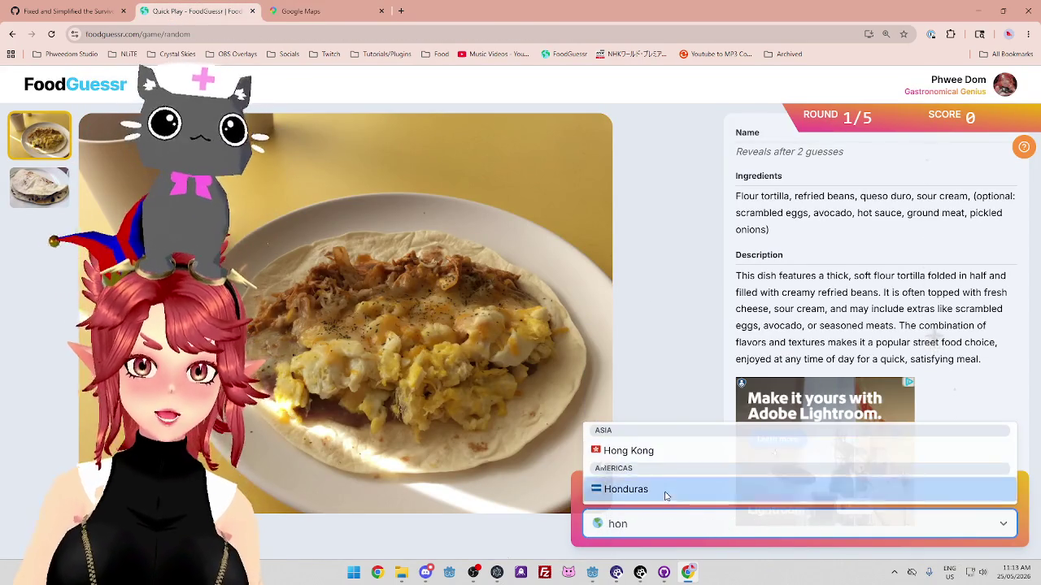
pyautogui.click(664, 491)
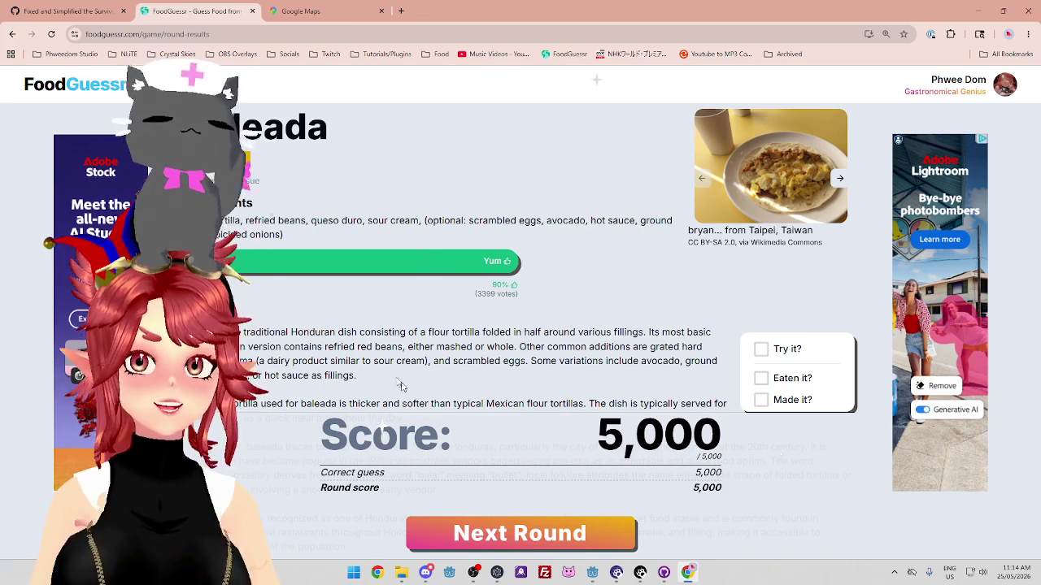
pyautogui.scroll(-1, 390, 370)
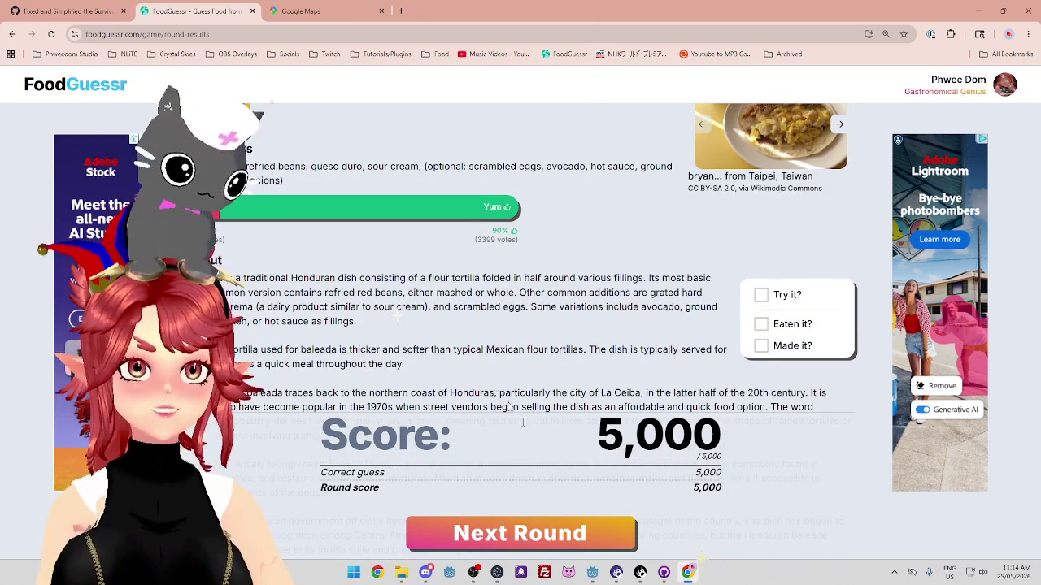
pyautogui.click(544, 551)
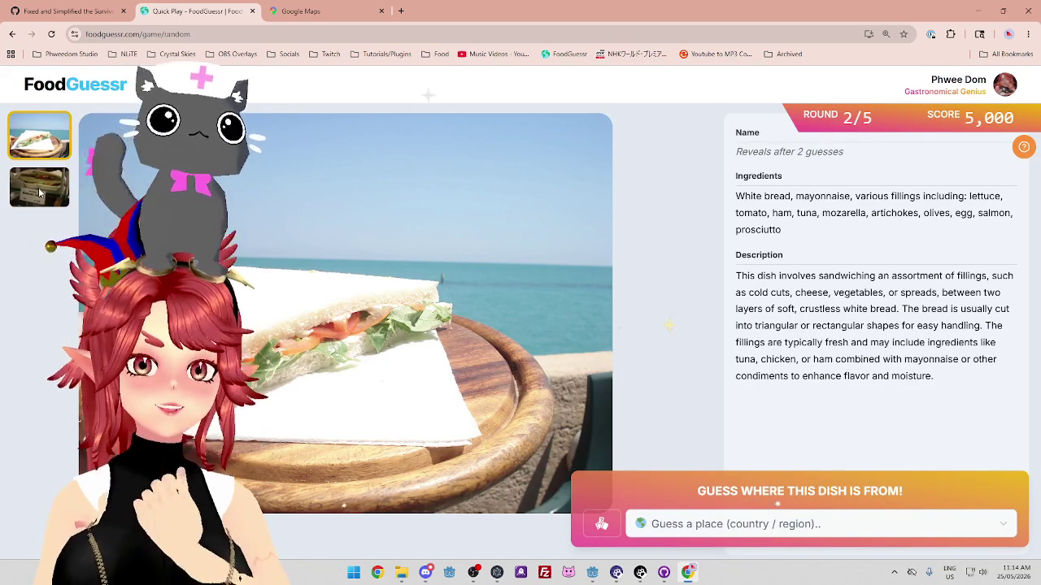
# Compare the seaside and salami sandwich photos and highlight 'prosciutto' in the ingredients
pyautogui.click(39, 187)
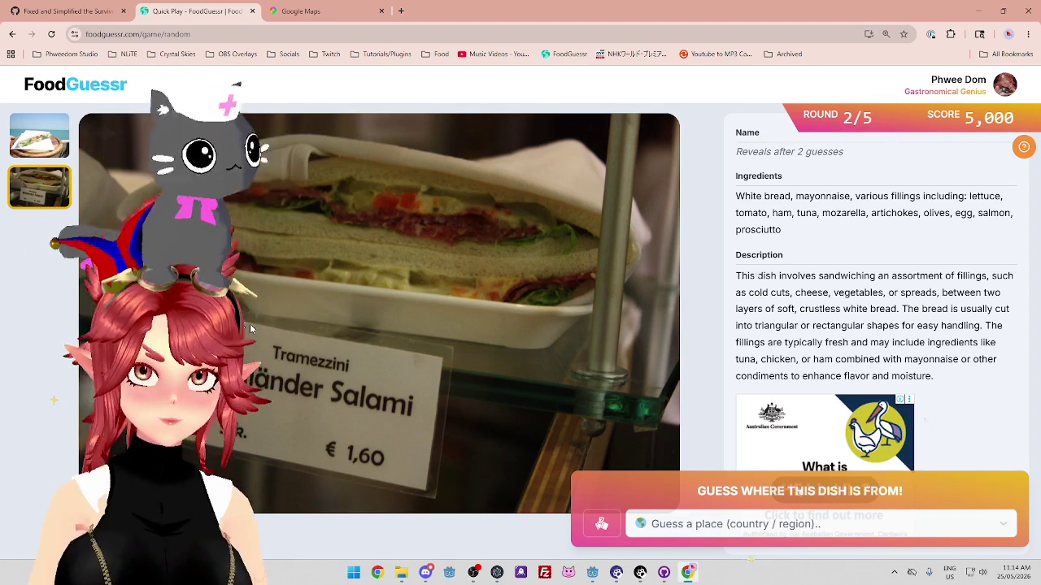
pyautogui.click(45, 144)
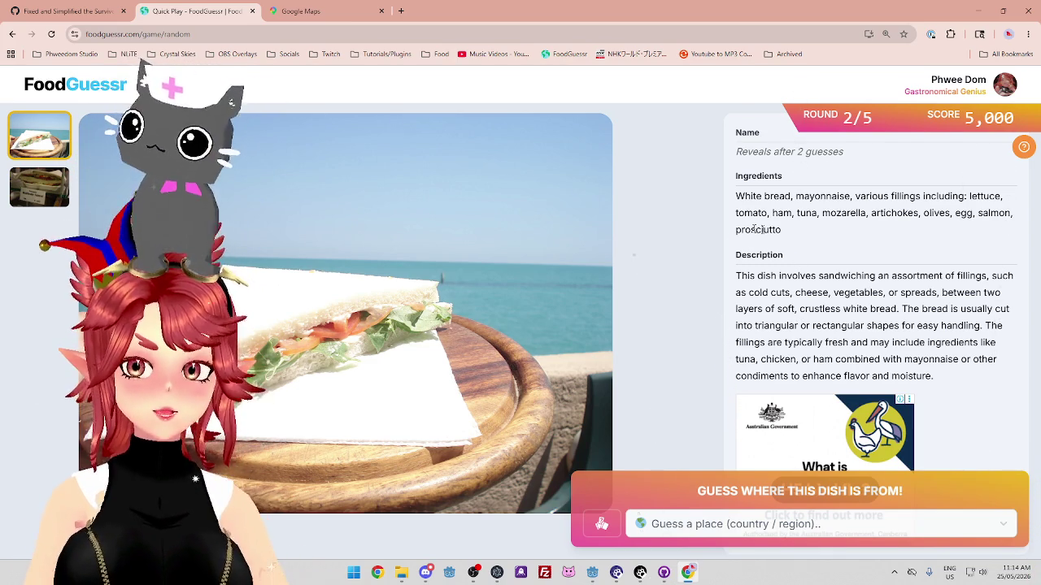
pyautogui.moveTo(749, 230); pyautogui.dragTo(805, 234)
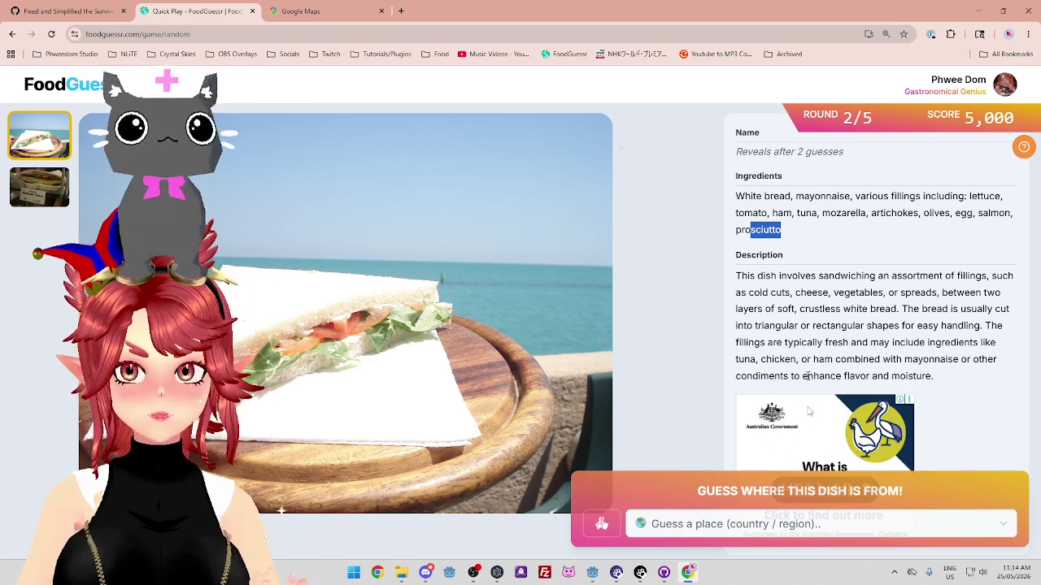
pyautogui.click(352, 327)
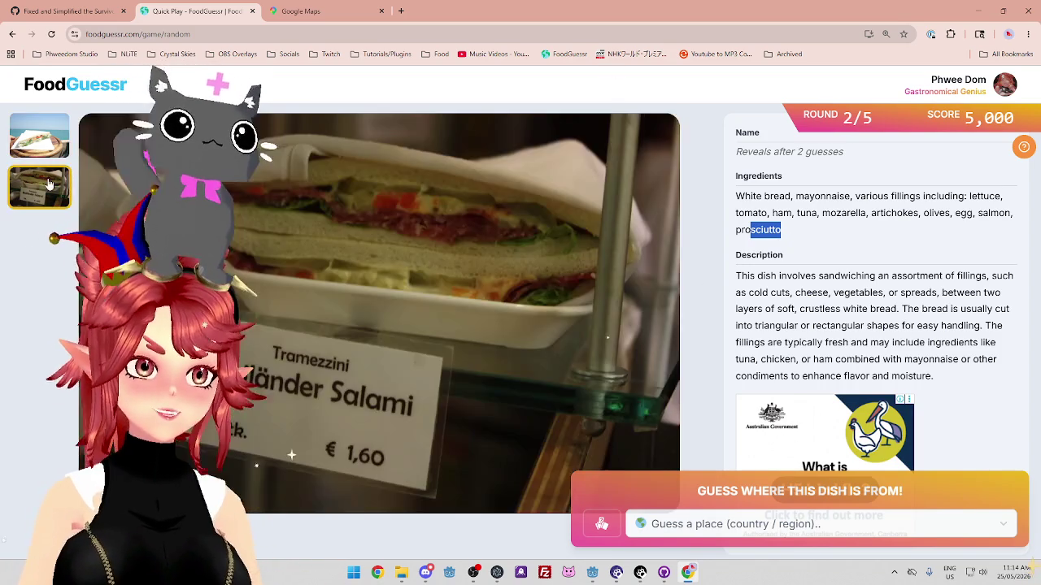
# Pan and zoom Google Maps onto Italy and the Balkans, then return to the game
pyautogui.click(330, 11)
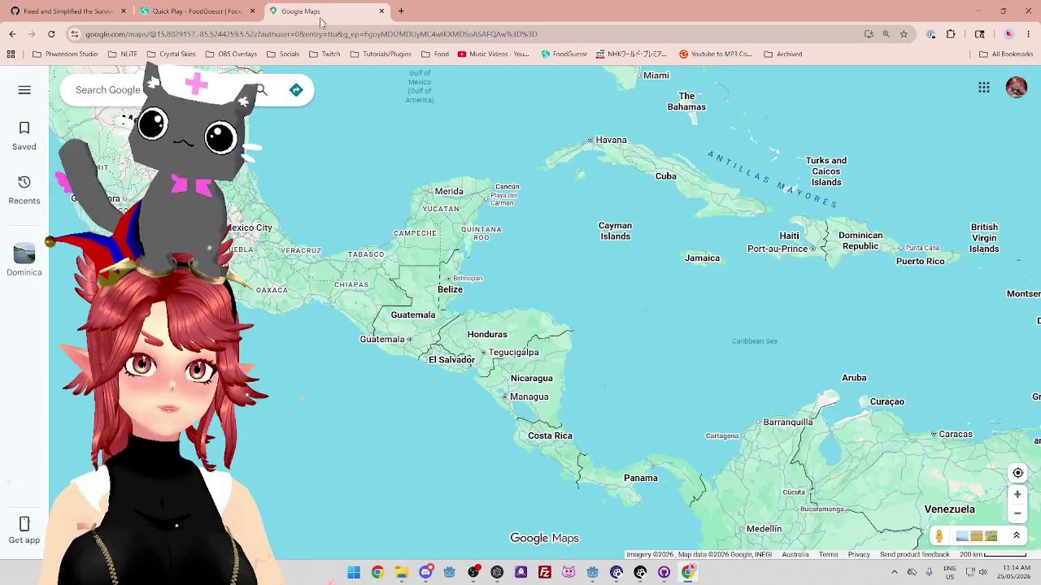
pyautogui.scroll(-5, 581, 303)
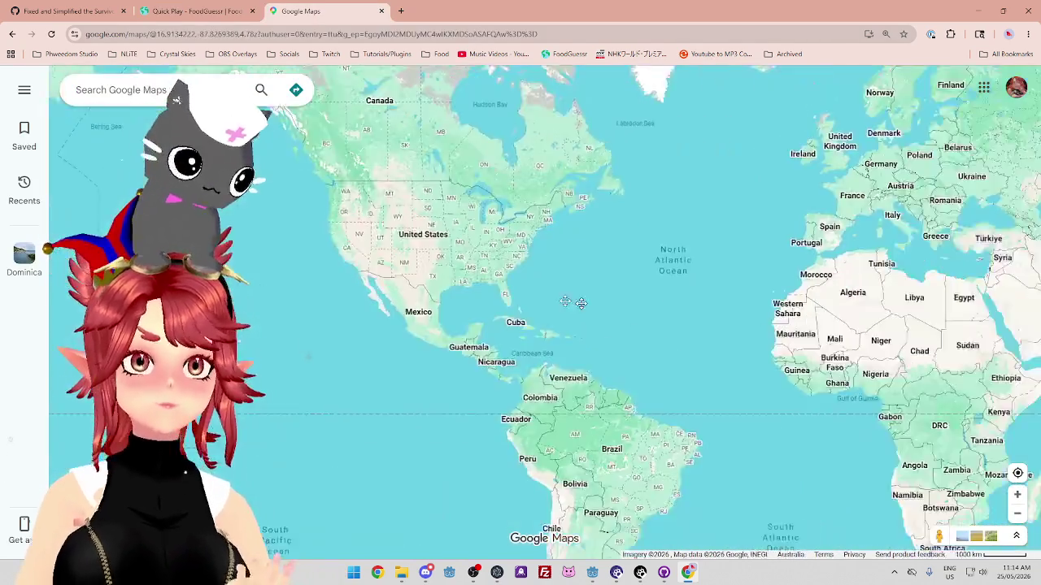
pyautogui.moveTo(580, 303); pyautogui.dragTo(341, 243)
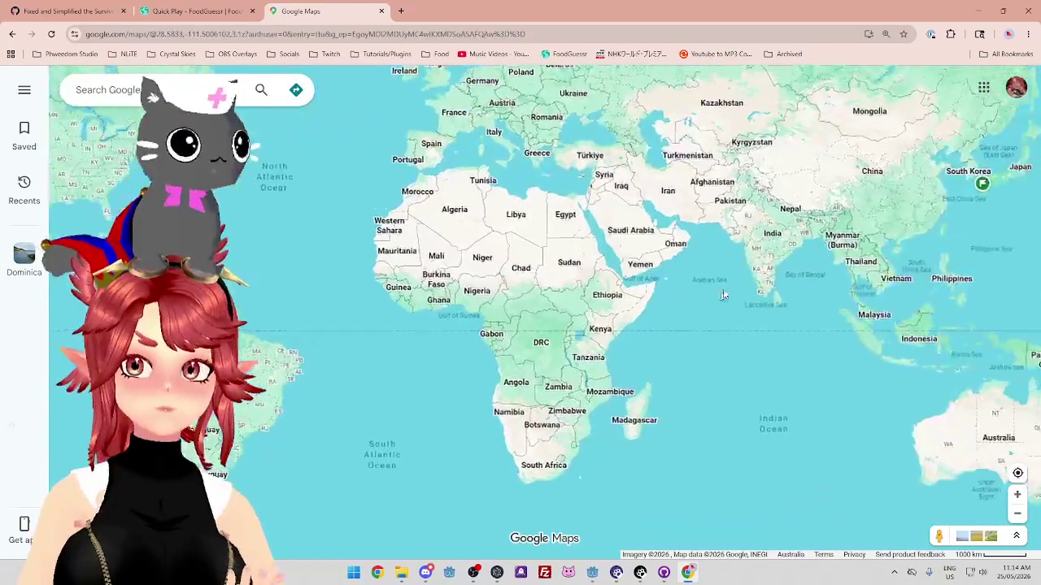
pyautogui.scroll(5, 416, 257)
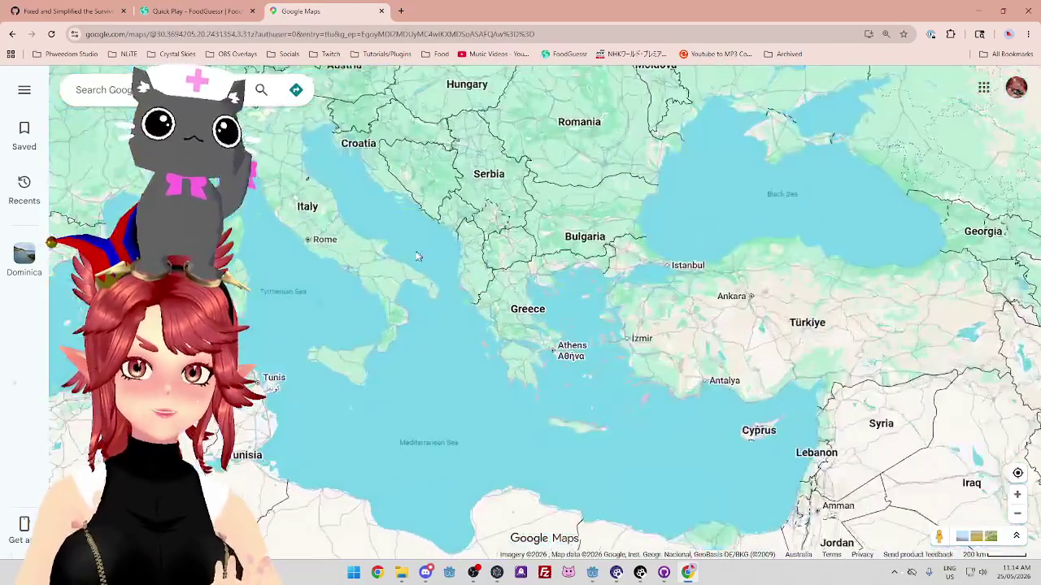
pyautogui.moveTo(416, 257); pyautogui.dragTo(546, 357)
pyautogui.scroll(-2, 546, 357)
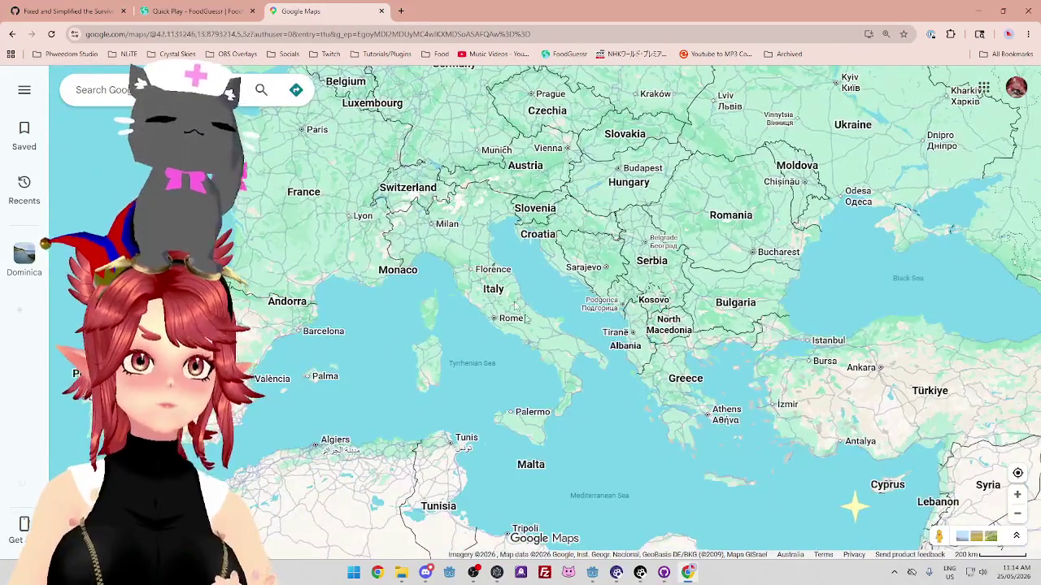
pyautogui.click(195, 10)
# Enter Italy as the sandwich guess via 'it', reaching 10,000 points, and start round 3
pyautogui.click(718, 524)
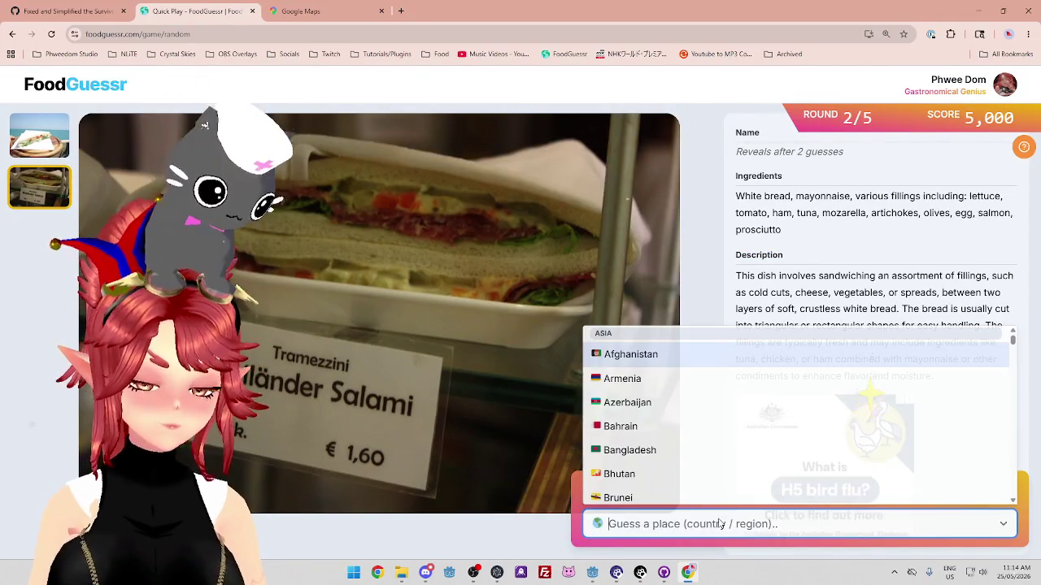
pyautogui.write('it')
pyautogui.press('Return')
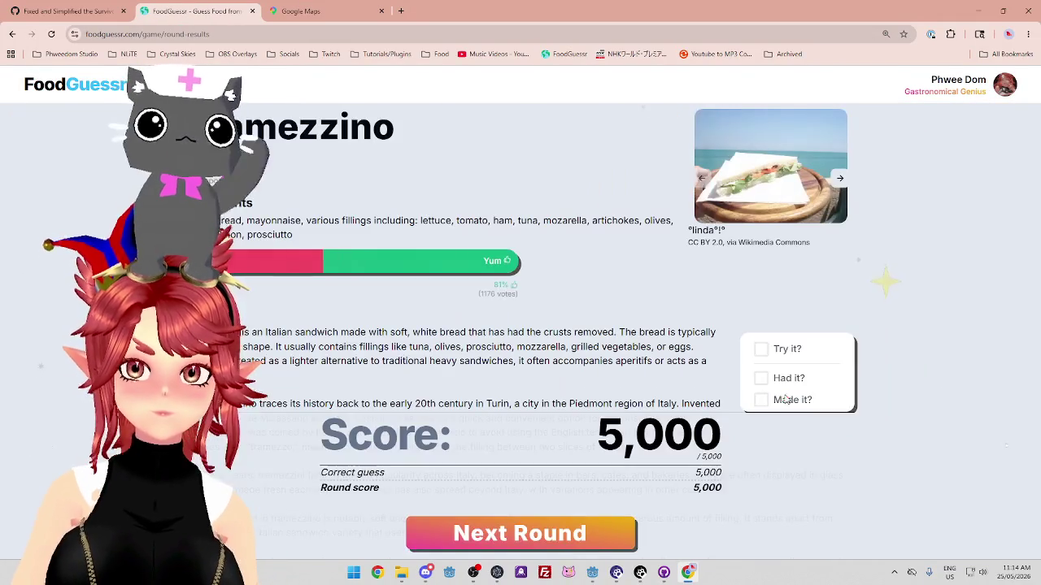
pyautogui.click(529, 532)
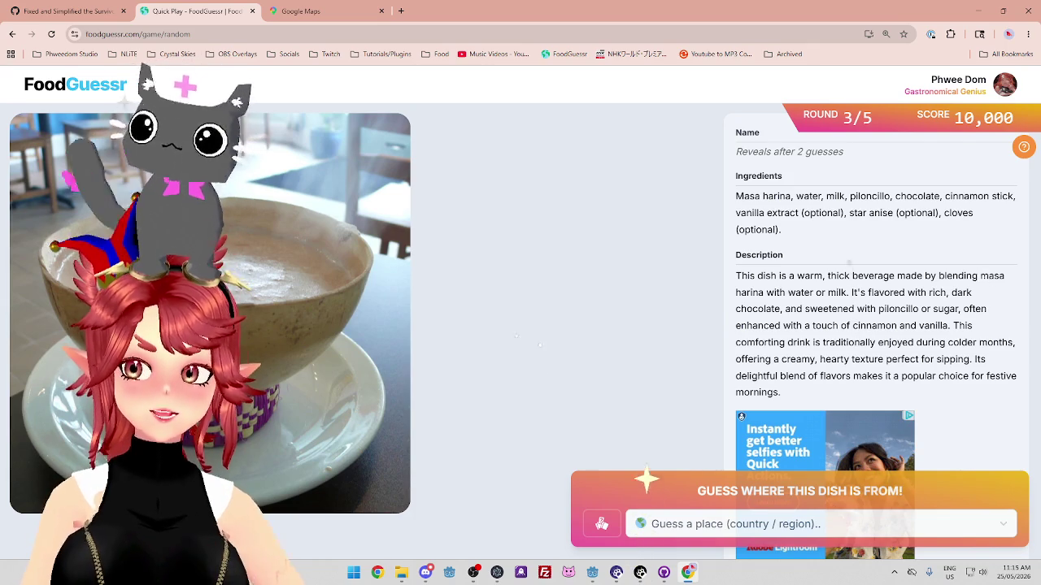
pyautogui.moveTo(993, 277)
pyautogui.mouseDown()
pyautogui.moveTo(783, 309)
pyautogui.moveTo(763, 293)
pyautogui.moveTo(927, 291)
pyautogui.mouseUp()
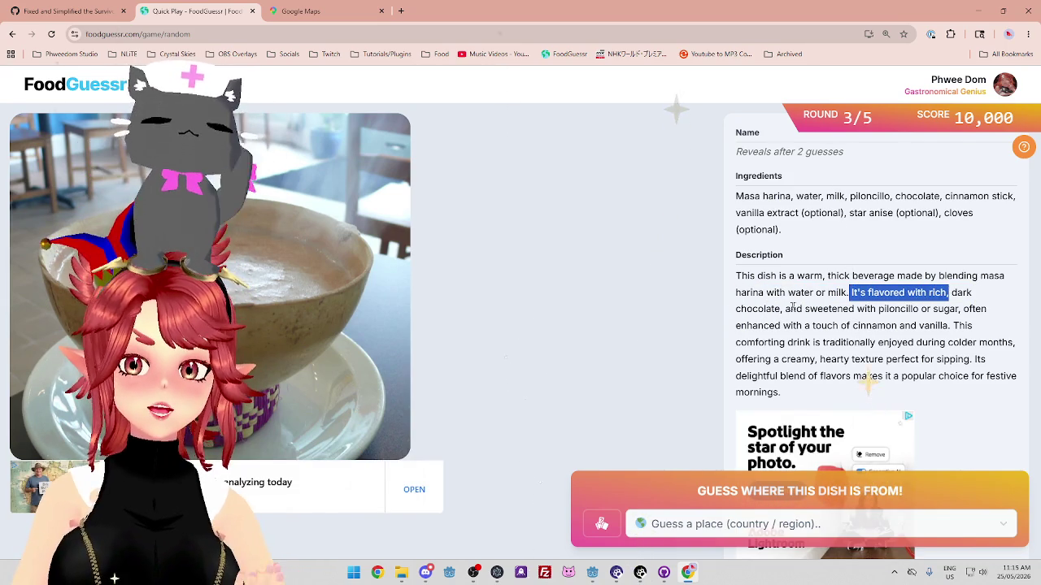
pyautogui.moveTo(756, 309); pyautogui.dragTo(849, 309)
pyautogui.click(886, 318)
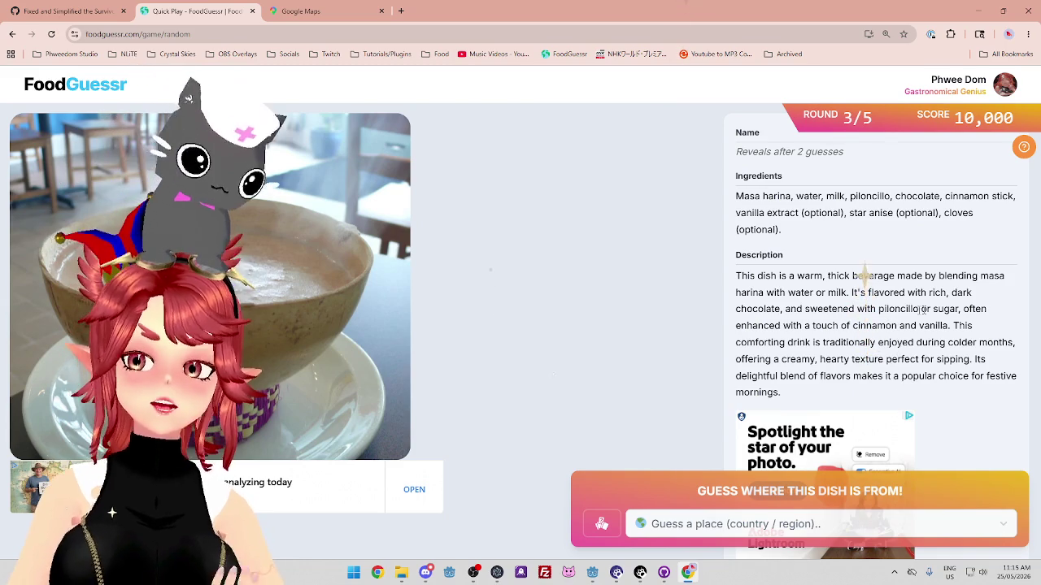
pyautogui.moveTo(758, 325); pyautogui.dragTo(925, 326)
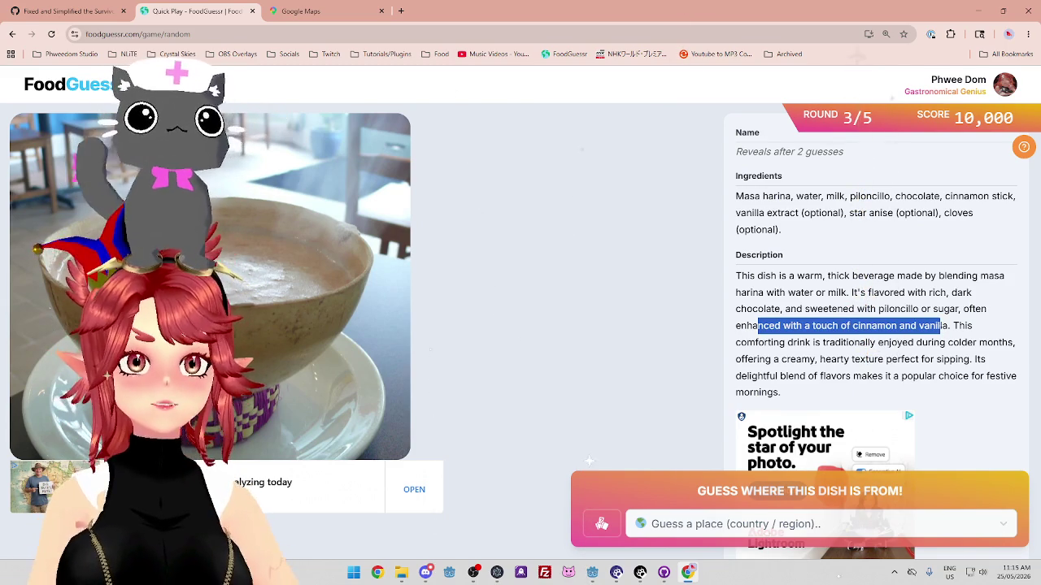
pyautogui.doubleClick(966, 326)
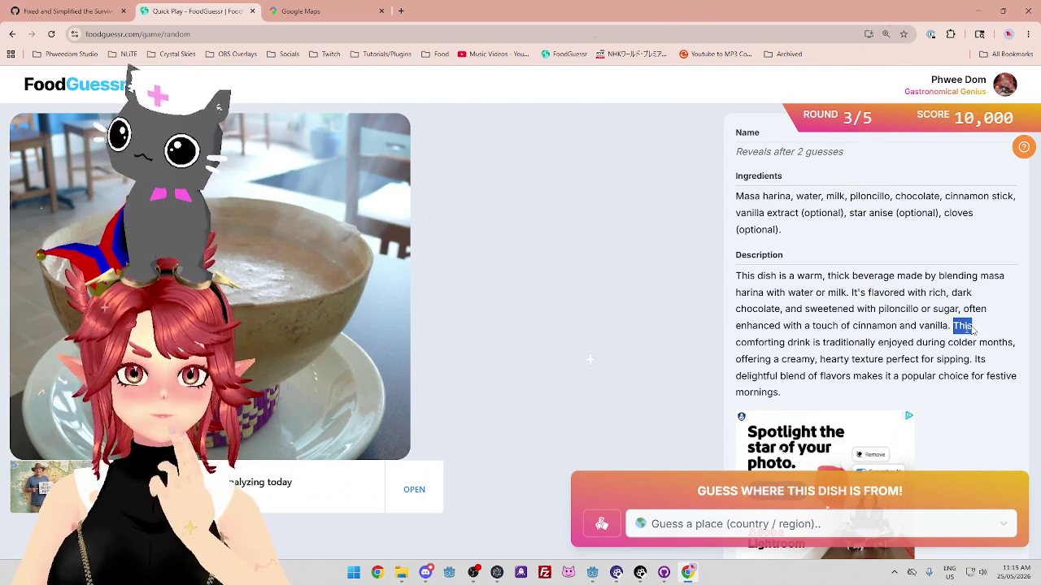
pyautogui.moveTo(842, 342); pyautogui.dragTo(927, 342)
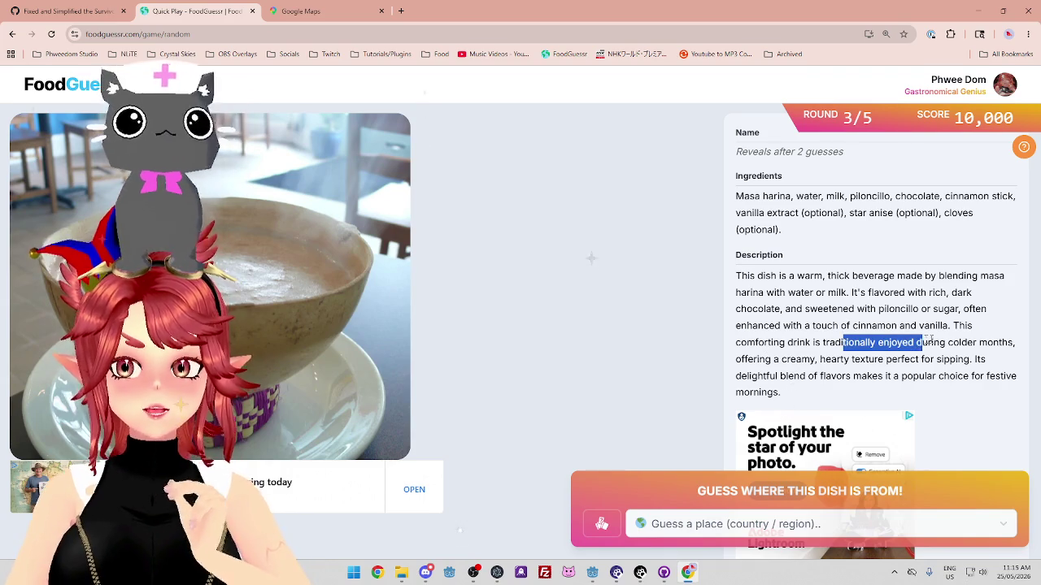
pyautogui.moveTo(740, 359); pyautogui.dragTo(844, 358)
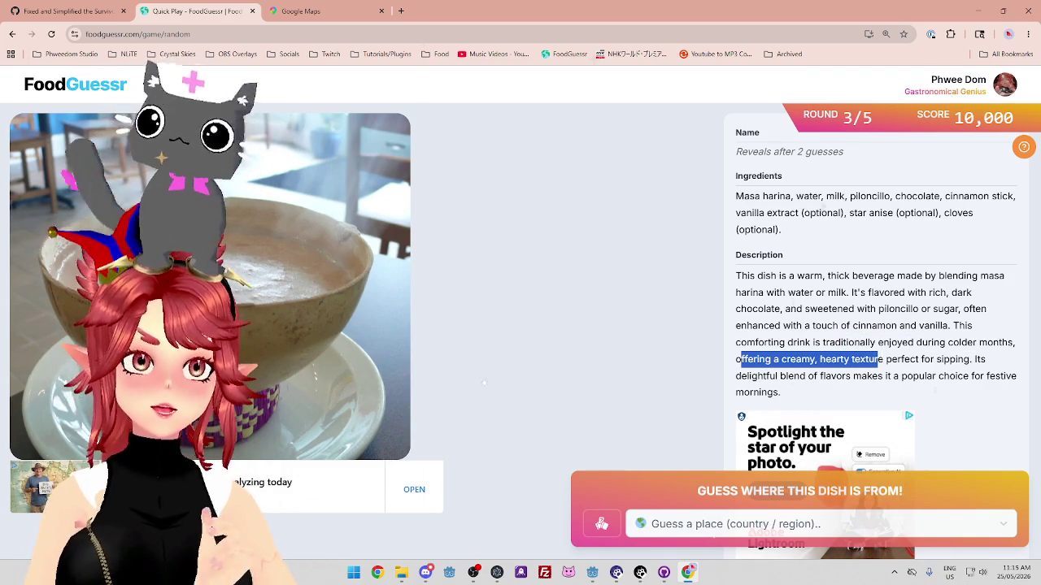
pyautogui.click(496, 309)
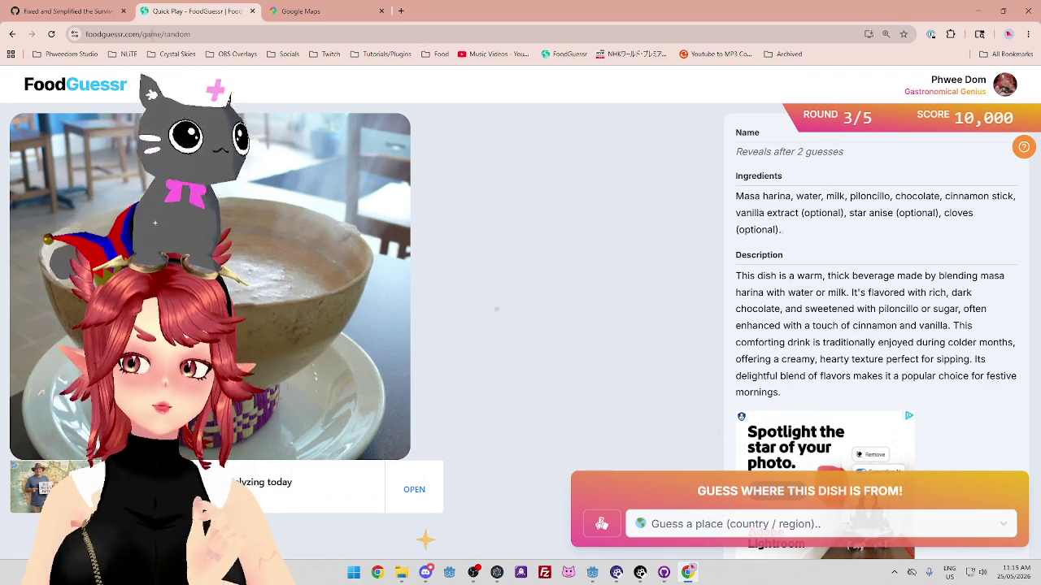
pyautogui.moveTo(881, 359); pyautogui.dragTo(878, 326)
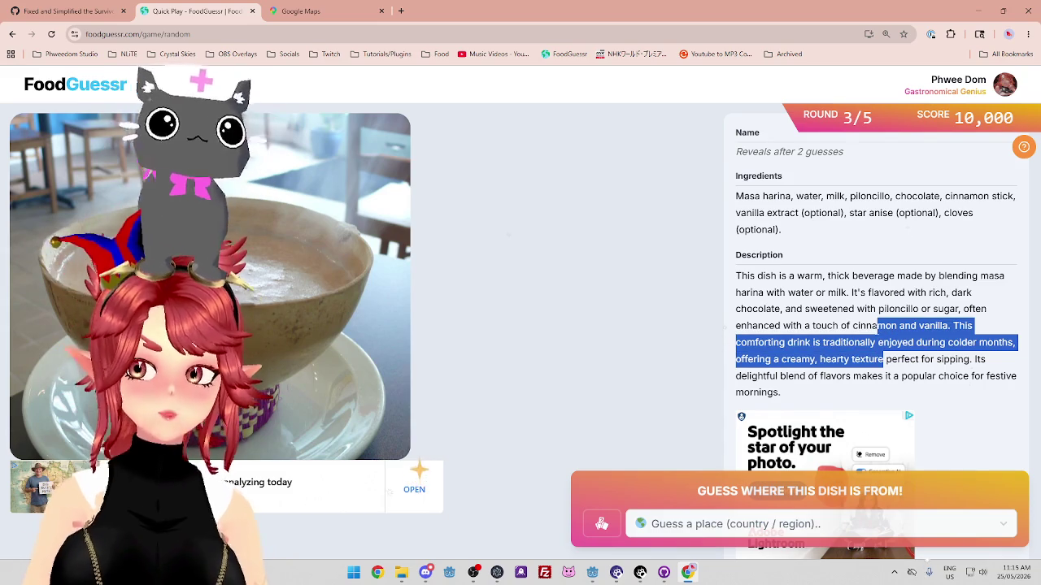
pyautogui.click(397, 443)
pyautogui.moveTo(781, 376); pyautogui.dragTo(968, 376)
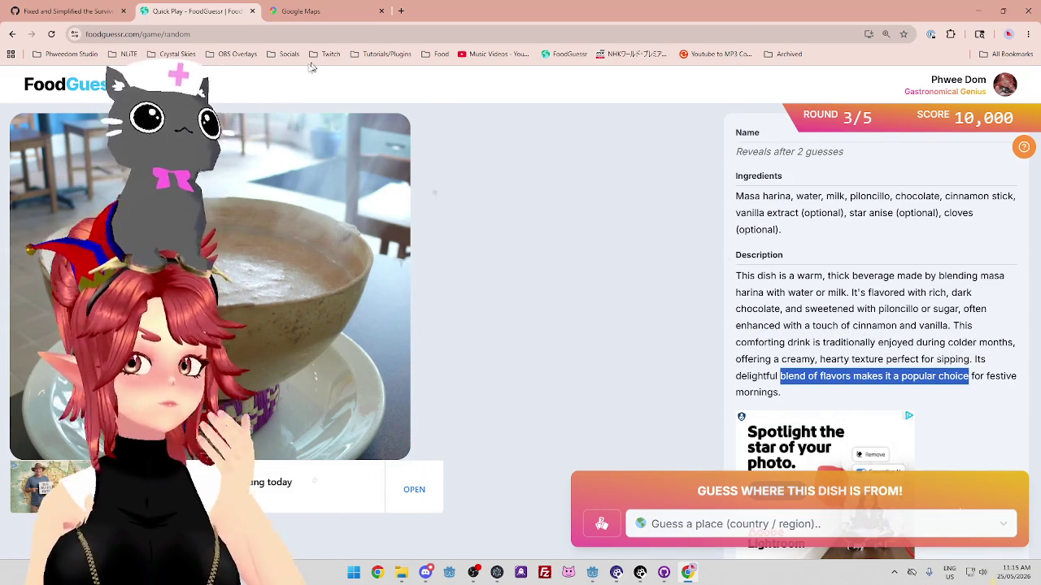
pyautogui.click(317, 12)
# Pan the map toward the Atlantic and South America, then select 'piloncillo' in the drink clues
pyautogui.scroll(-3, 542, 303)
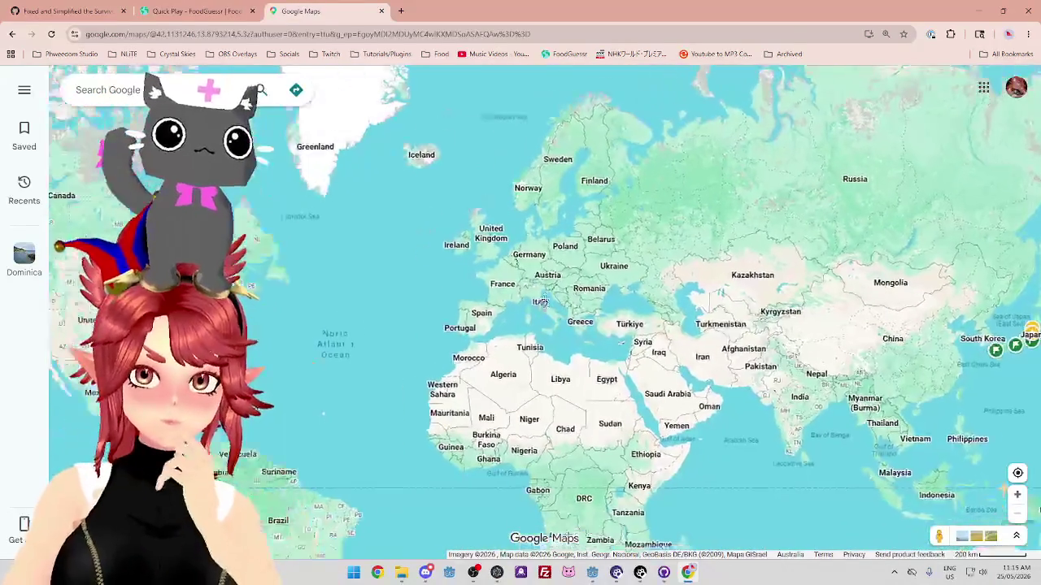
pyautogui.moveTo(542, 303); pyautogui.dragTo(570, 278)
pyautogui.moveTo(436, 400)
pyautogui.mouseDown()
pyautogui.moveTo(532, 363)
pyautogui.moveTo(521, 371)
pyautogui.moveTo(477, 349)
pyautogui.mouseUp()
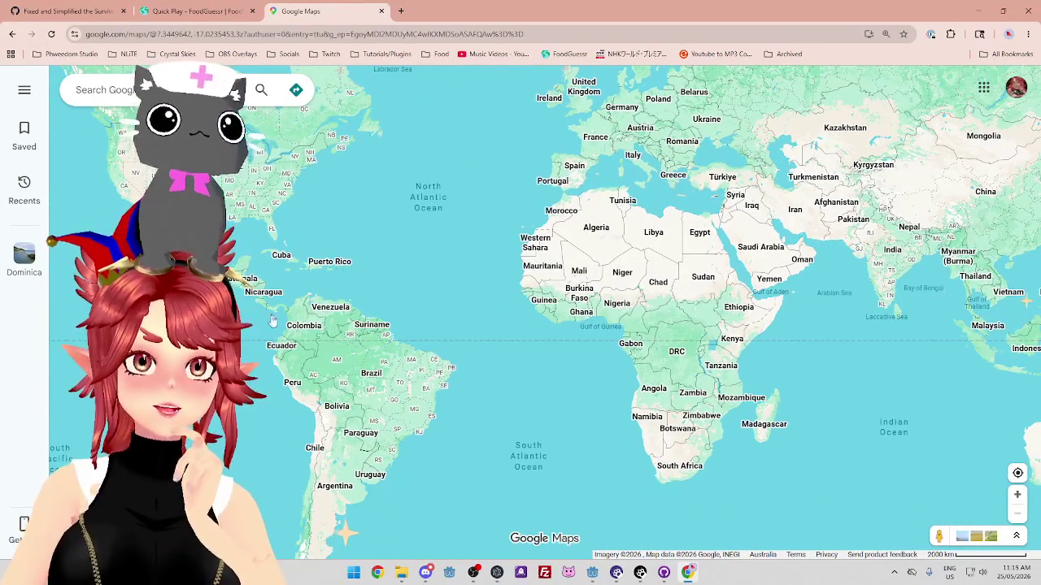
pyautogui.click(195, 10)
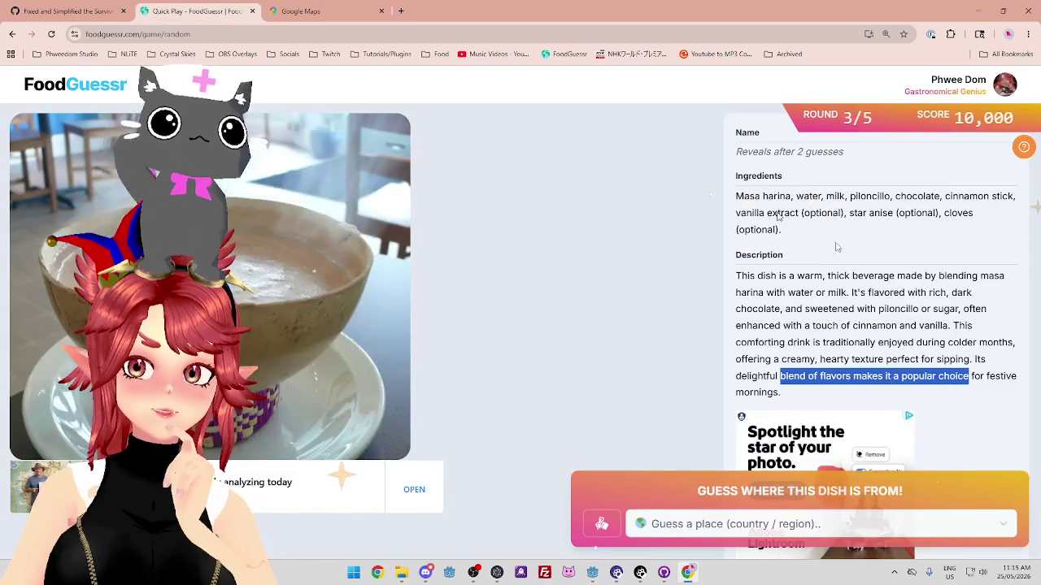
pyautogui.doubleClick(890, 313)
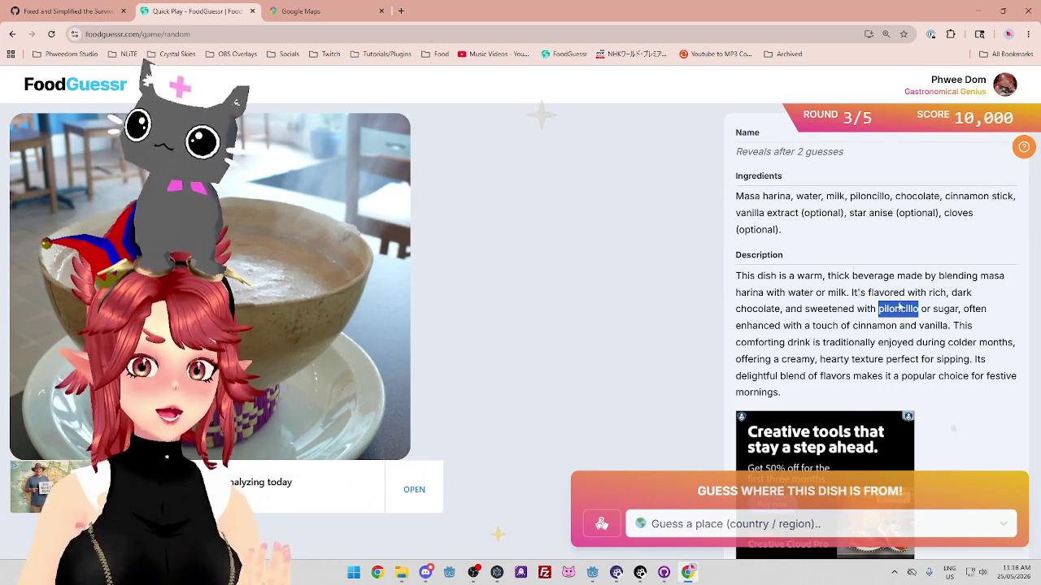
# Centre Google Maps so all of South America is in view
pyautogui.click(330, 10)
pyautogui.moveTo(540, 364); pyautogui.dragTo(616, 269)
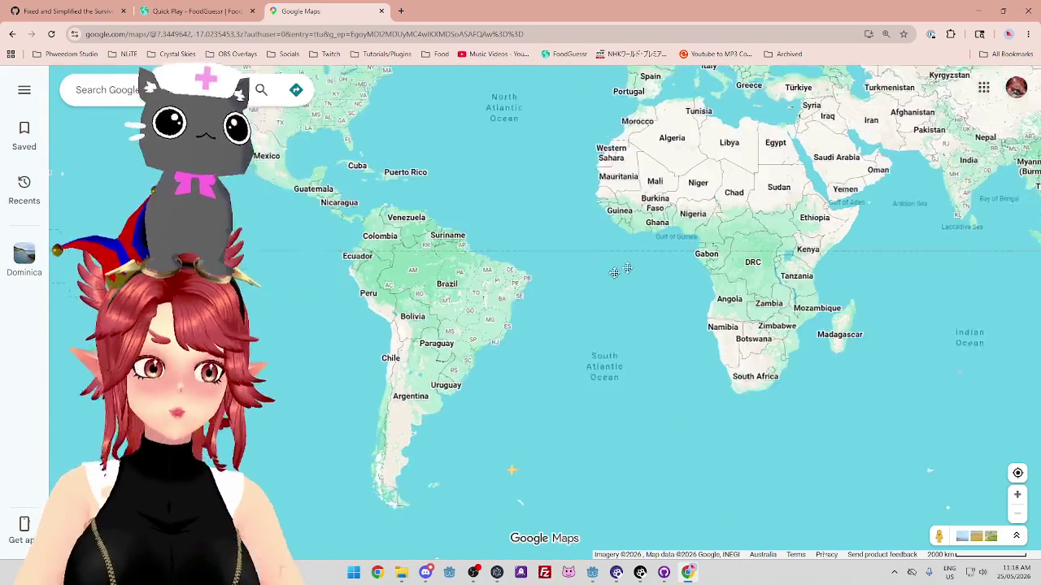
pyautogui.scroll(3, 575, 334)
pyautogui.moveTo(589, 233); pyautogui.dragTo(626, 269)
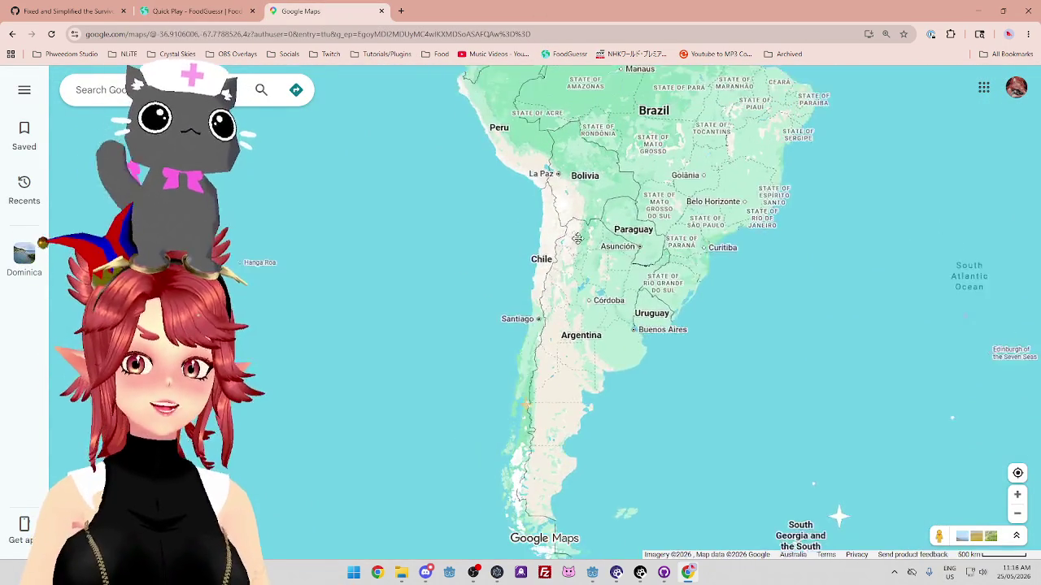
pyautogui.scroll(-1, 572, 244)
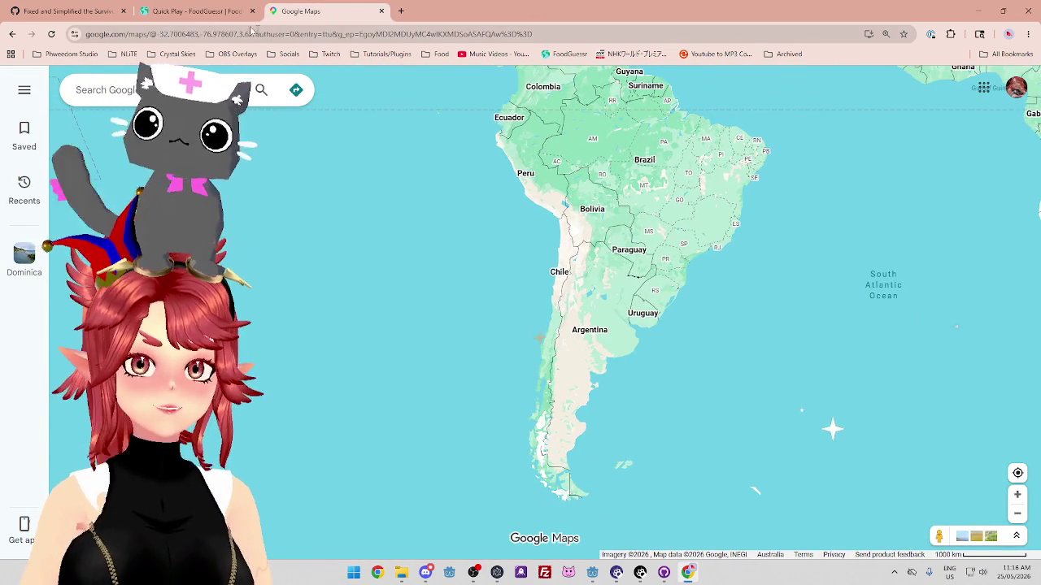
# Guess Argentina for the chocolate drink via 'arg', which comes back Cold
pyautogui.click(251, 17)
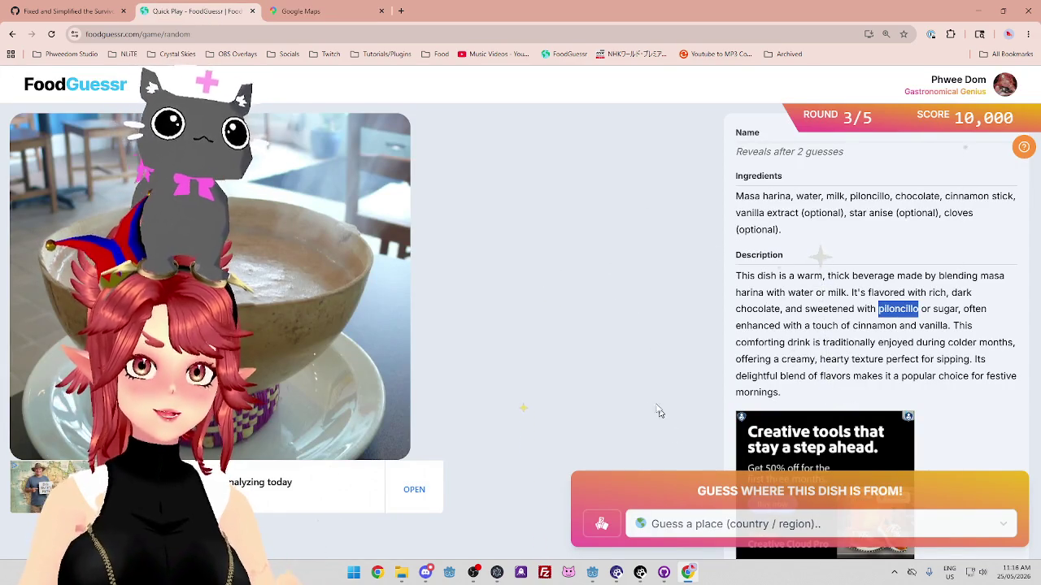
pyautogui.click(698, 533)
pyautogui.write('arg')
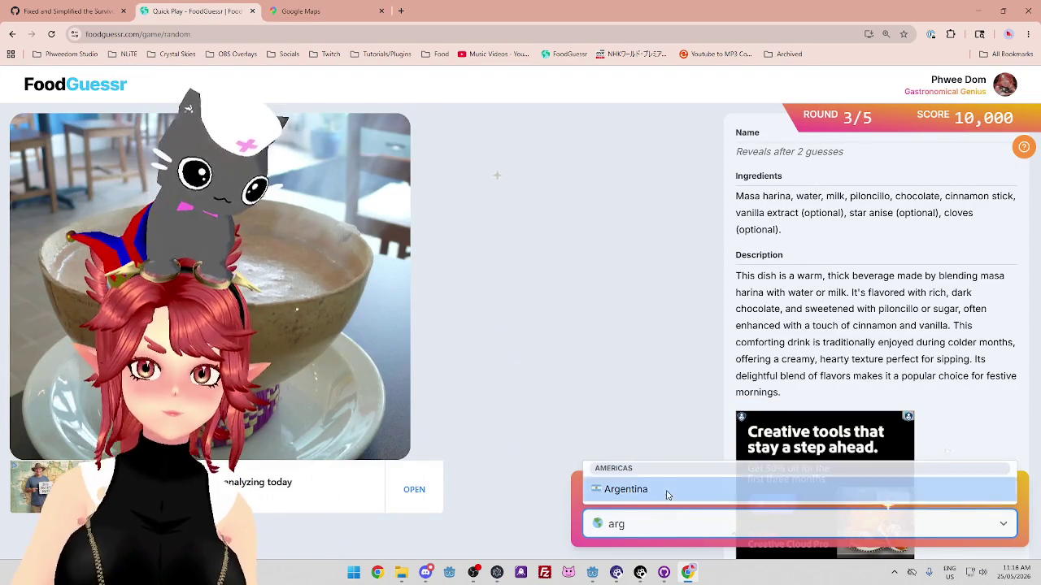
pyautogui.click(666, 492)
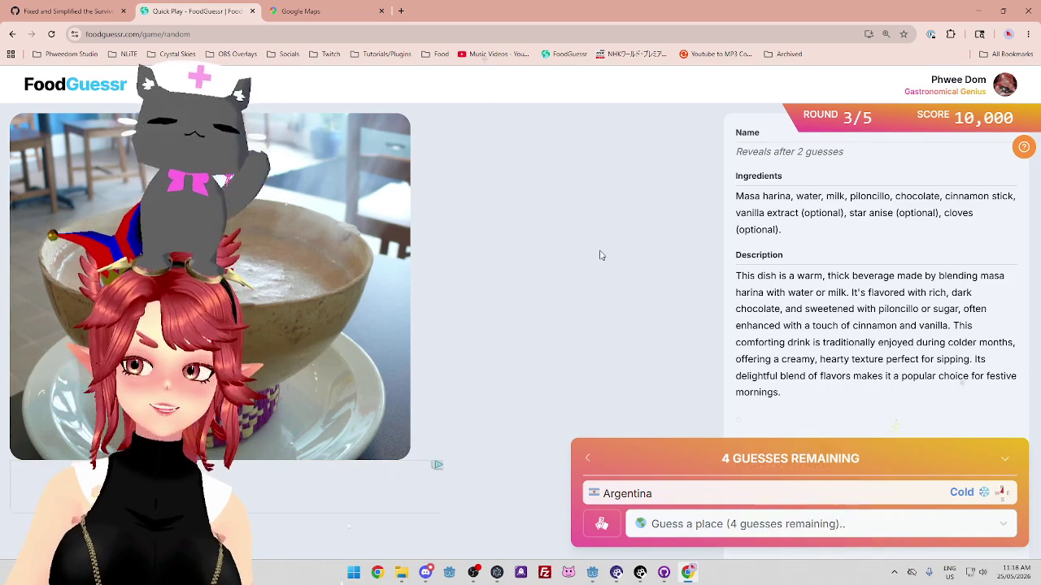
pyautogui.click(301, 11)
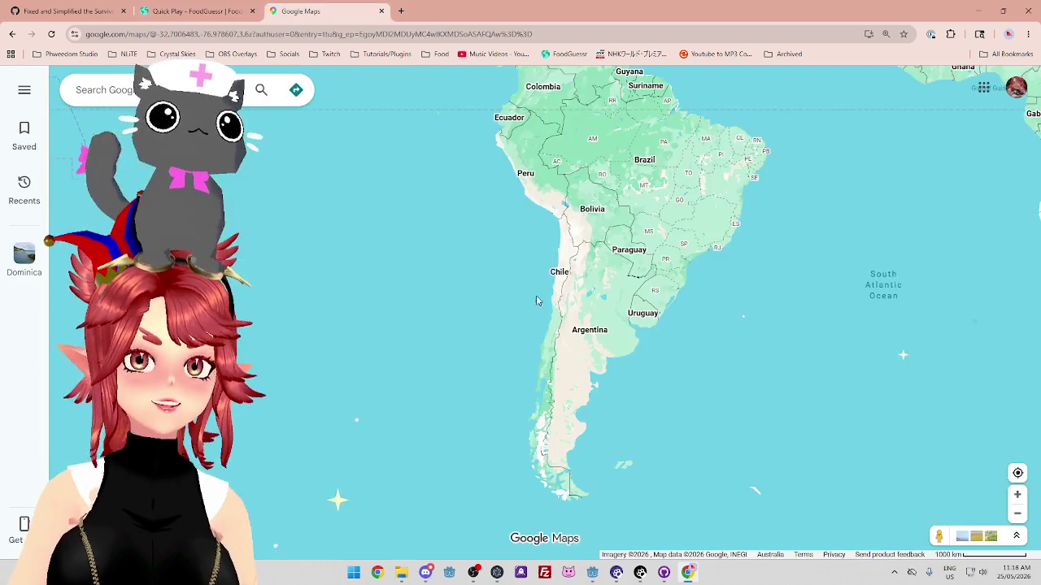
# Centre the map on South America while rechecking the drink's ingredients in FoodGuessr
pyautogui.scroll(-2, 496, 180)
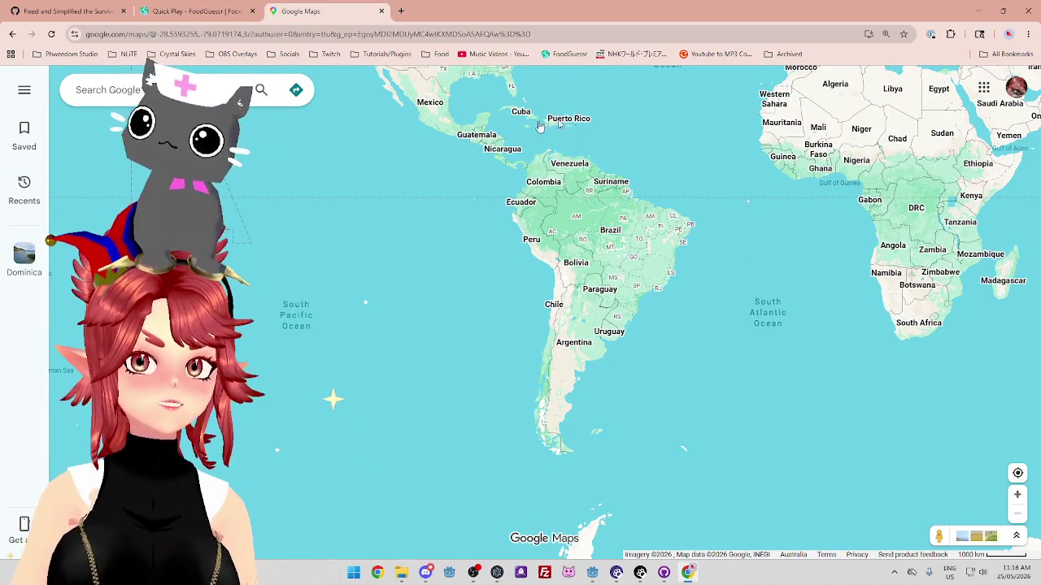
pyautogui.scroll(-2, 658, 178)
pyautogui.scroll(1, 658, 177)
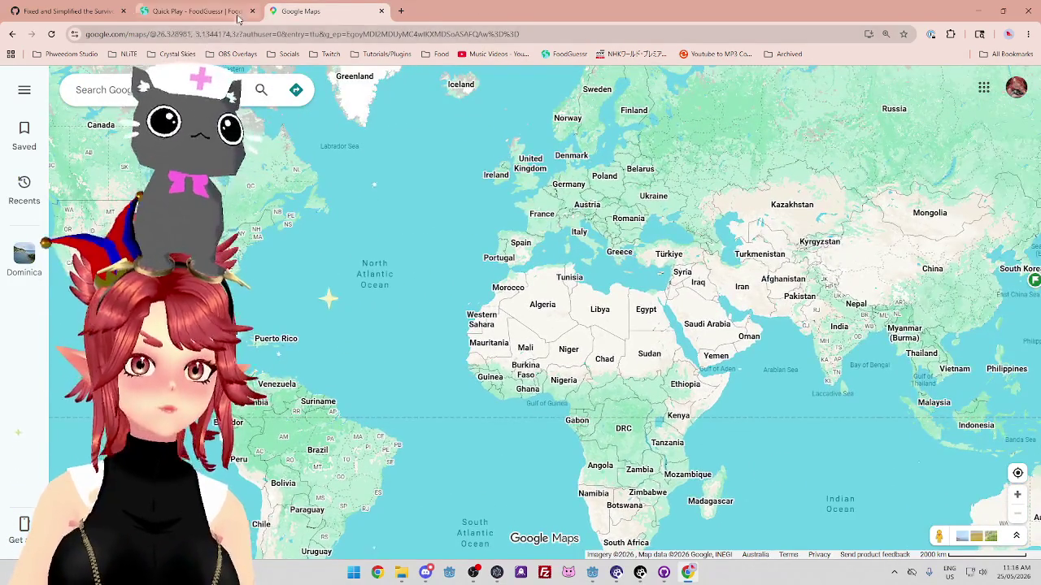
pyautogui.click(239, 16)
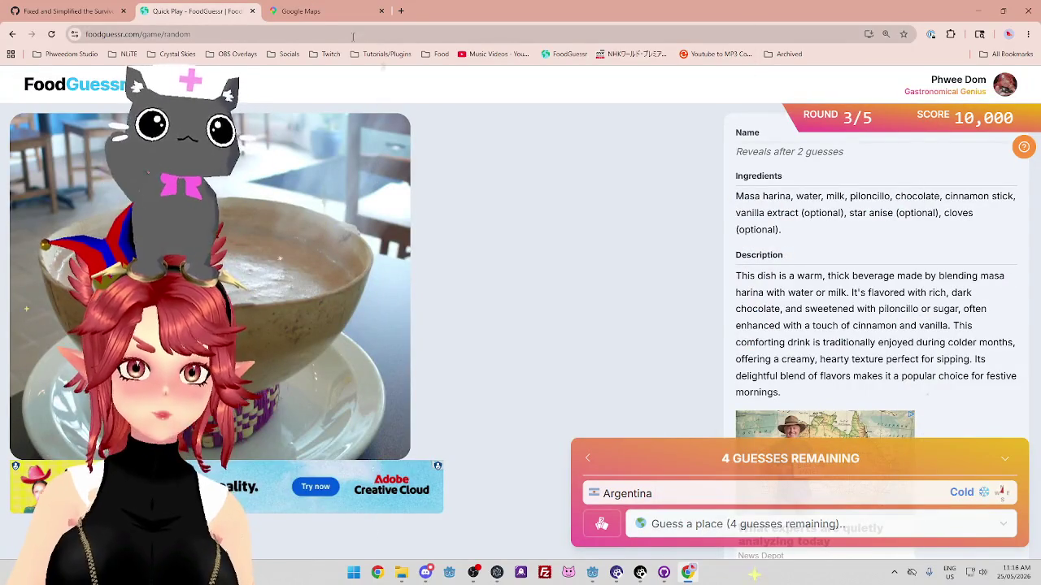
pyautogui.click(301, 11)
pyautogui.moveTo(365, 400)
pyautogui.mouseDown()
pyautogui.moveTo(399, 406)
pyautogui.moveTo(541, 298)
pyautogui.mouseUp()
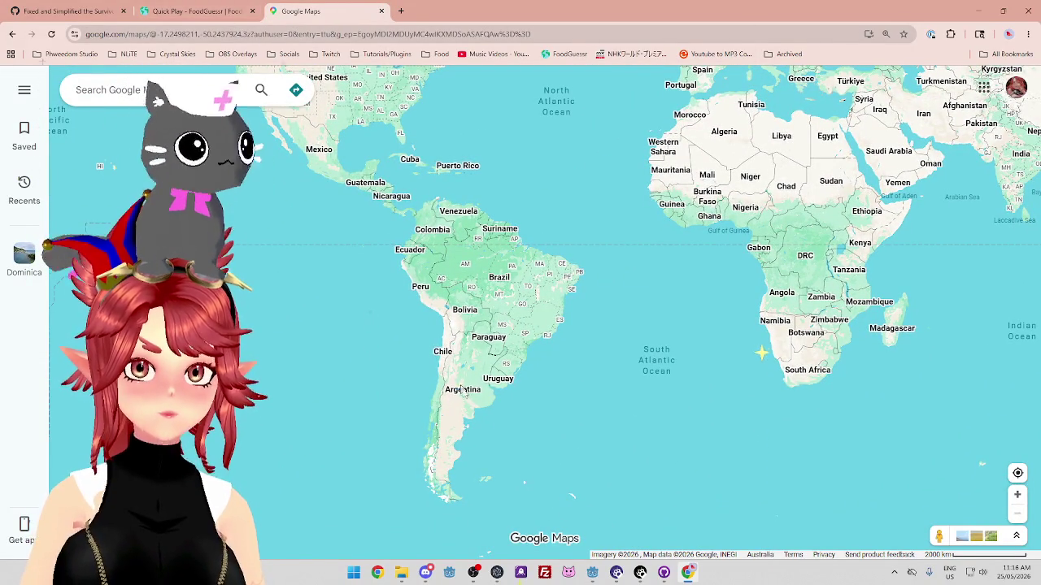
pyautogui.scroll(-2, 761, 318)
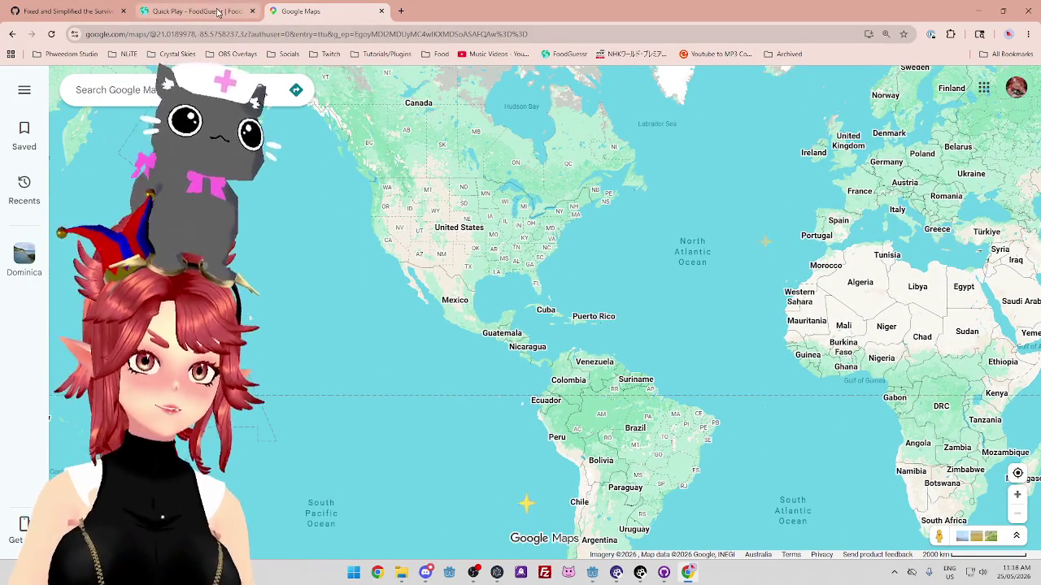
pyautogui.click(218, 11)
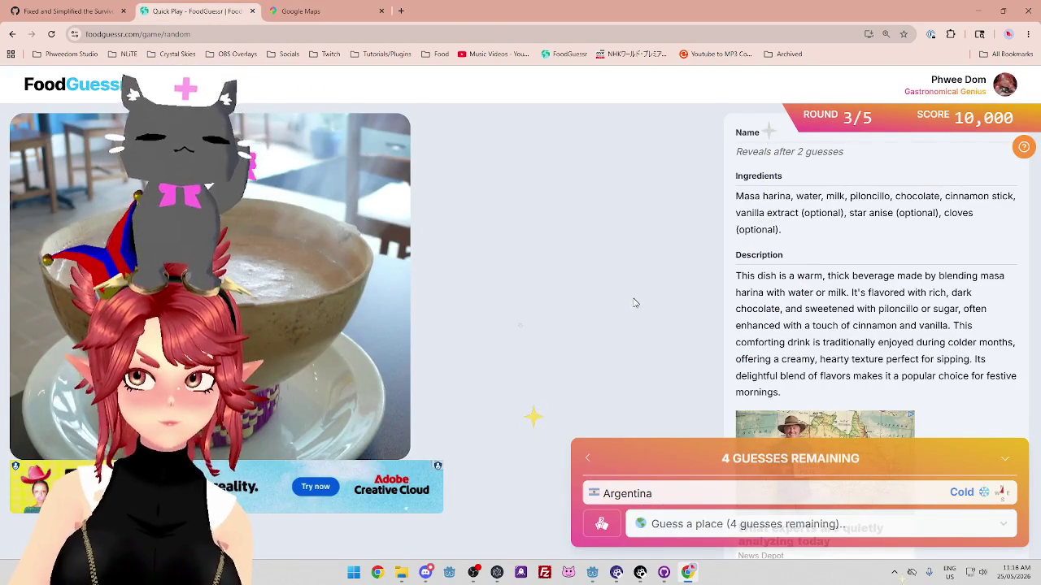
pyautogui.hotkey('ctrl', 'Tab')
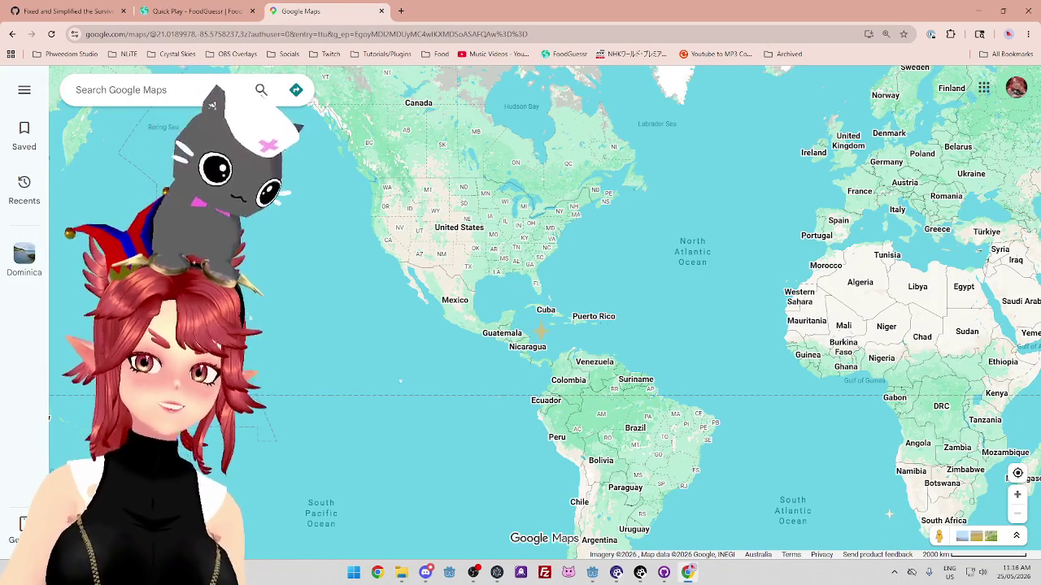
pyautogui.click(201, 12)
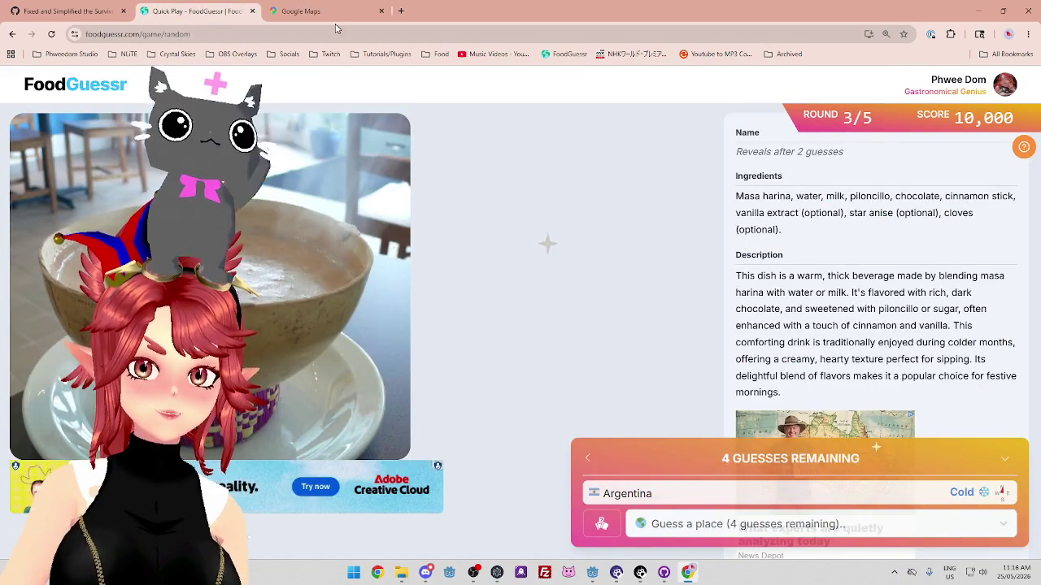
pyautogui.click(329, 11)
# Pan the map north over Canada, Greenland and Alaska, then back to centre South America
pyautogui.moveTo(559, 436); pyautogui.dragTo(528, 312)
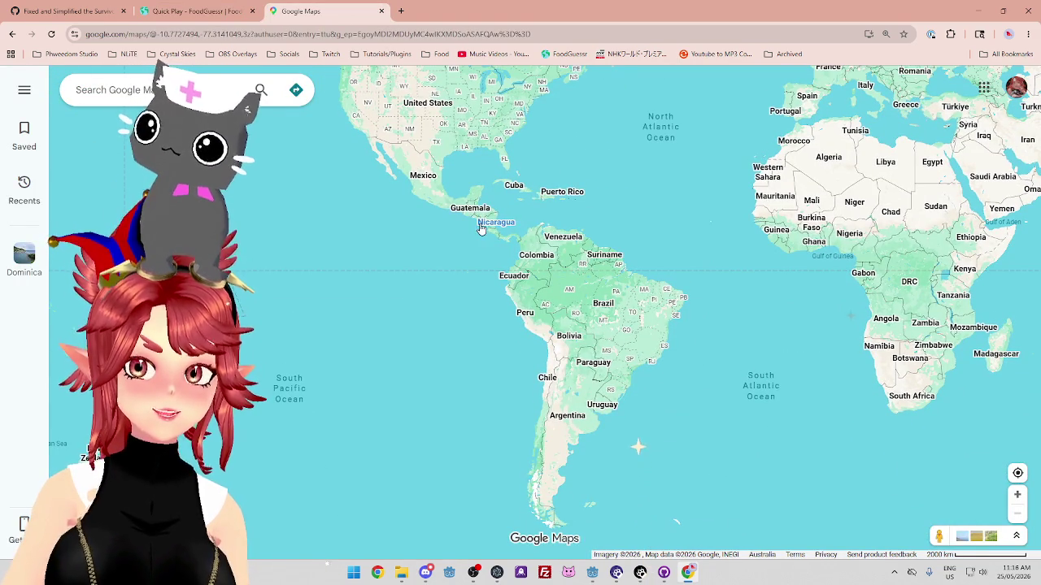
pyautogui.moveTo(455, 221)
pyautogui.mouseDown()
pyautogui.moveTo(521, 309)
pyautogui.moveTo(553, 401)
pyautogui.moveTo(551, 387)
pyautogui.mouseUp()
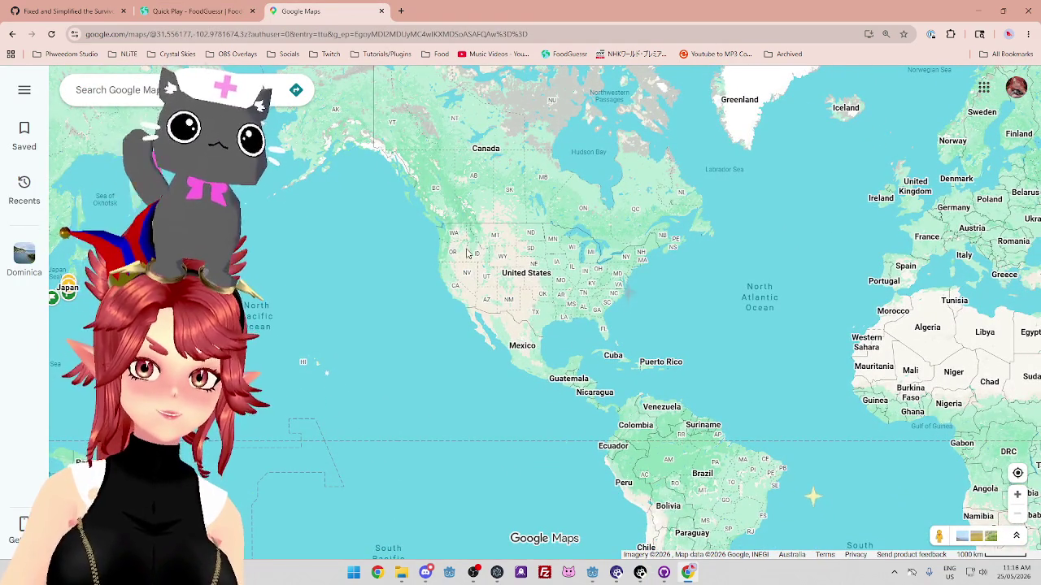
pyautogui.moveTo(467, 253); pyautogui.dragTo(622, 270)
pyautogui.scroll(3, 479, 311)
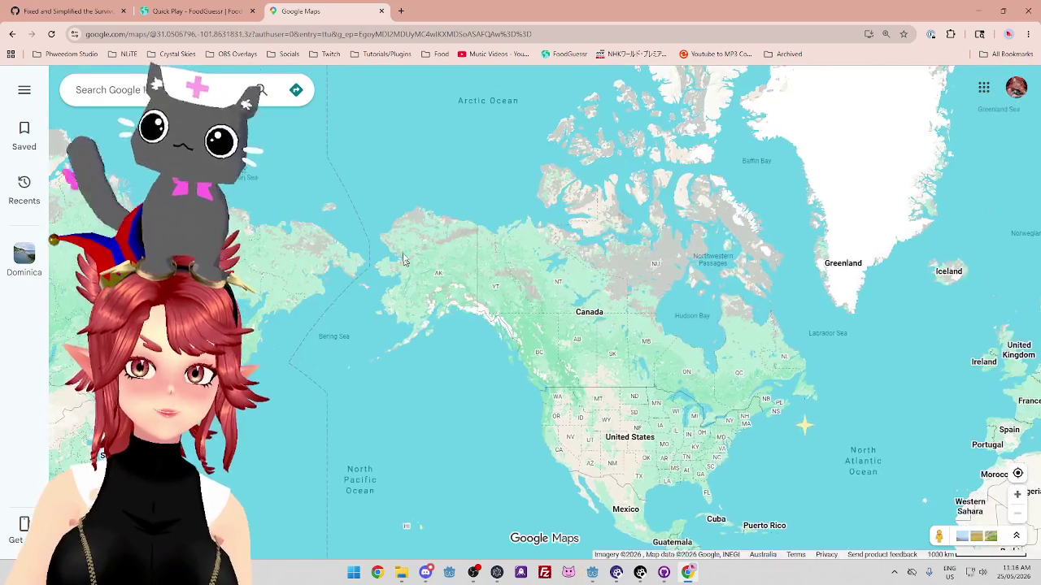
pyautogui.scroll(2, 479, 311)
pyautogui.scroll(-5, 478, 310)
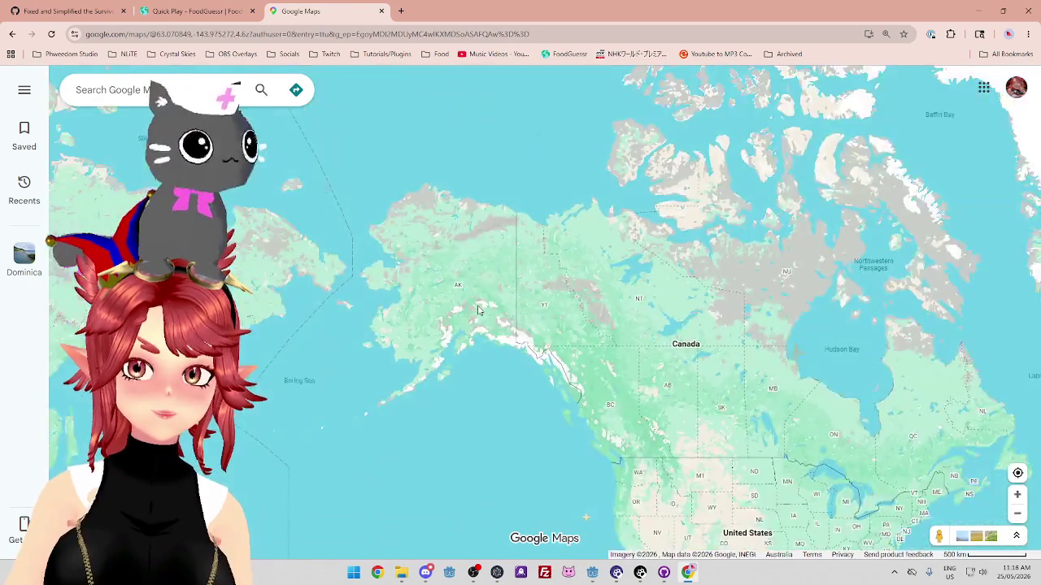
pyautogui.moveTo(512, 393)
pyautogui.mouseDown()
pyautogui.moveTo(433, 228)
pyautogui.moveTo(359, 160)
pyautogui.mouseUp()
pyautogui.moveTo(498, 369)
pyautogui.mouseDown()
pyautogui.moveTo(477, 330)
pyautogui.moveTo(483, 344)
pyautogui.mouseUp()
pyautogui.moveTo(391, 252); pyautogui.dragTo(461, 269)
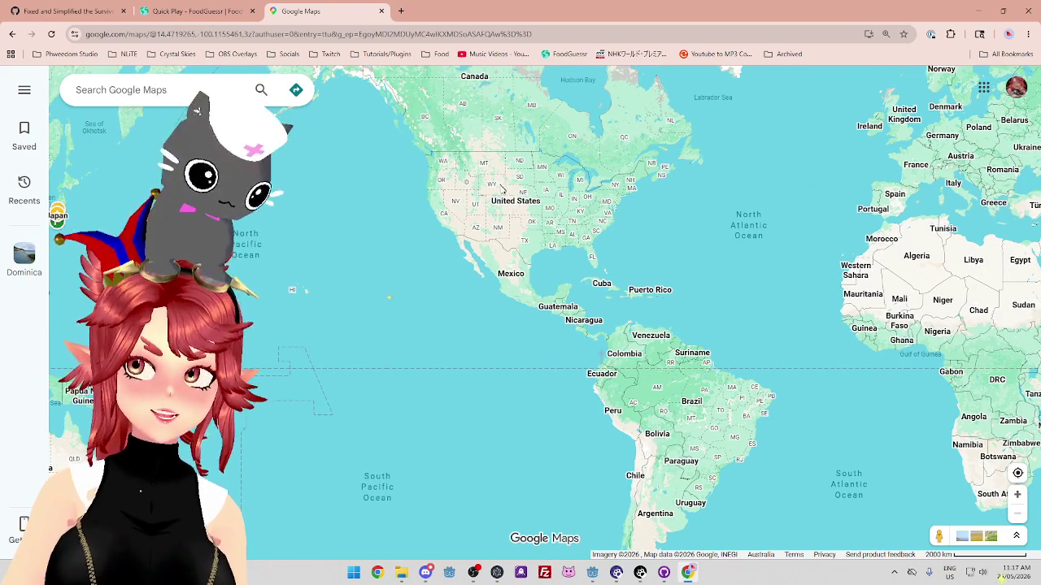
pyautogui.moveTo(568, 389)
pyautogui.mouseDown()
pyautogui.moveTo(550, 252)
pyautogui.moveTo(550, 337)
pyautogui.mouseUp()
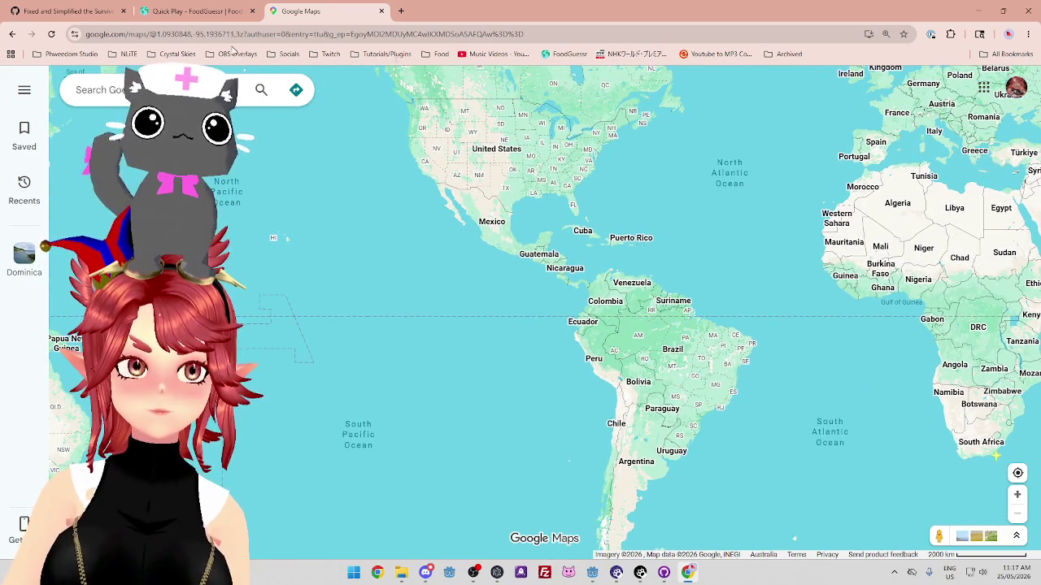
pyautogui.click(200, 12)
pyautogui.click(329, 12)
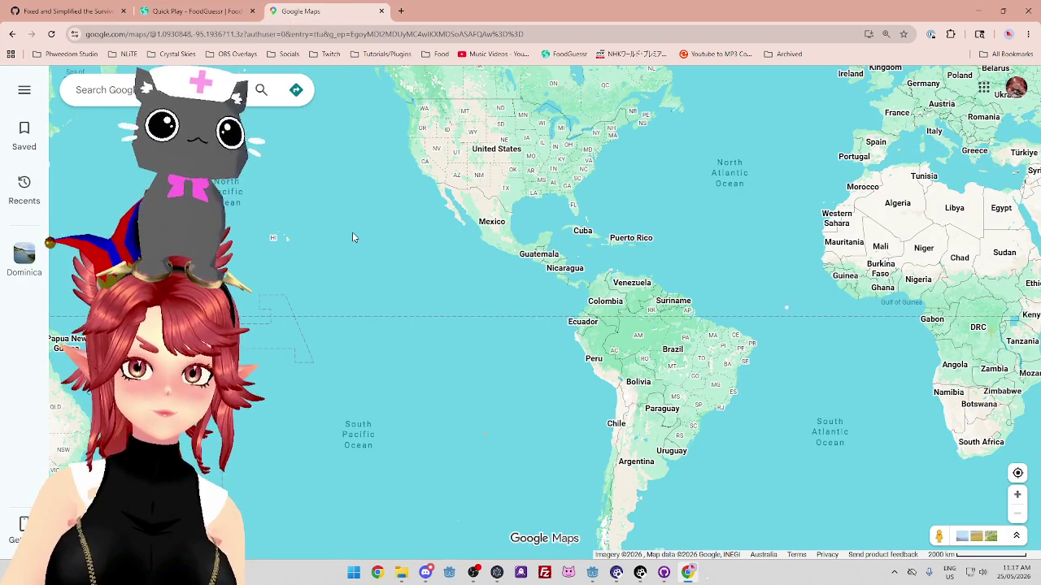
# Bring Canada and the whole United States into view on the map
pyautogui.moveTo(360, 184)
pyautogui.mouseDown()
pyautogui.moveTo(417, 317)
pyautogui.moveTo(441, 337)
pyautogui.moveTo(476, 314)
pyautogui.mouseUp()
pyautogui.scroll(2, 375, 192)
pyautogui.moveTo(374, 193); pyautogui.dragTo(410, 293)
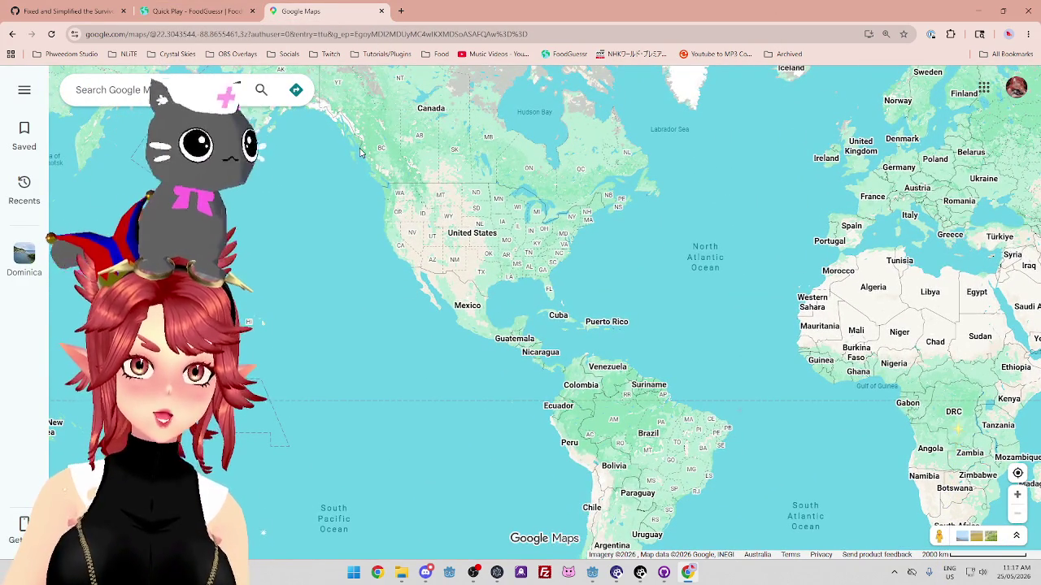
pyautogui.click(243, 11)
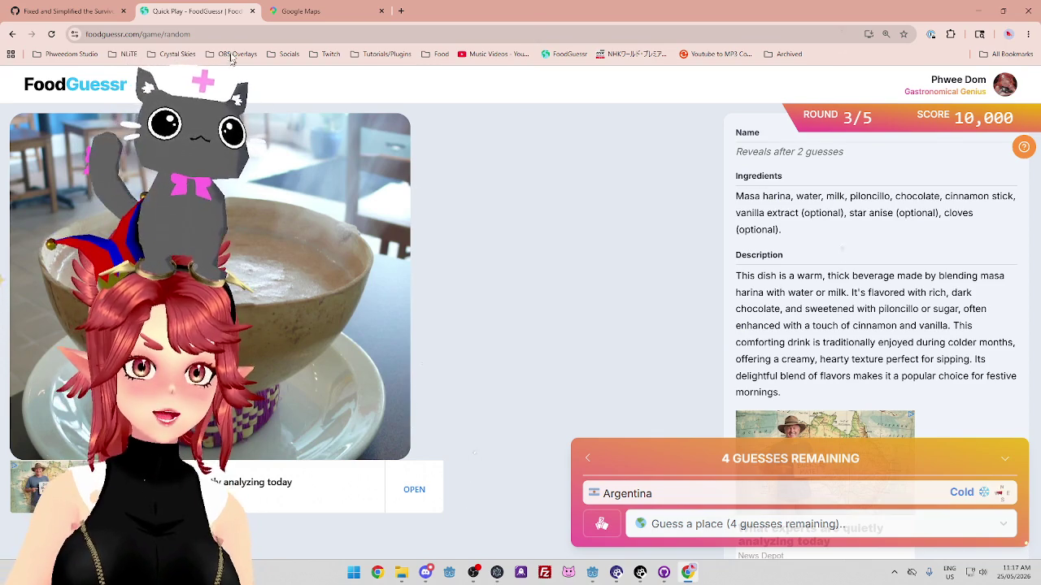
# Sweep the map over the eastern Pacific and Hawaii toward Japan, then back to the Americas
pyautogui.click(292, 13)
pyautogui.moveTo(300, 279); pyautogui.dragTo(464, 195)
pyautogui.scroll(3, 420, 204)
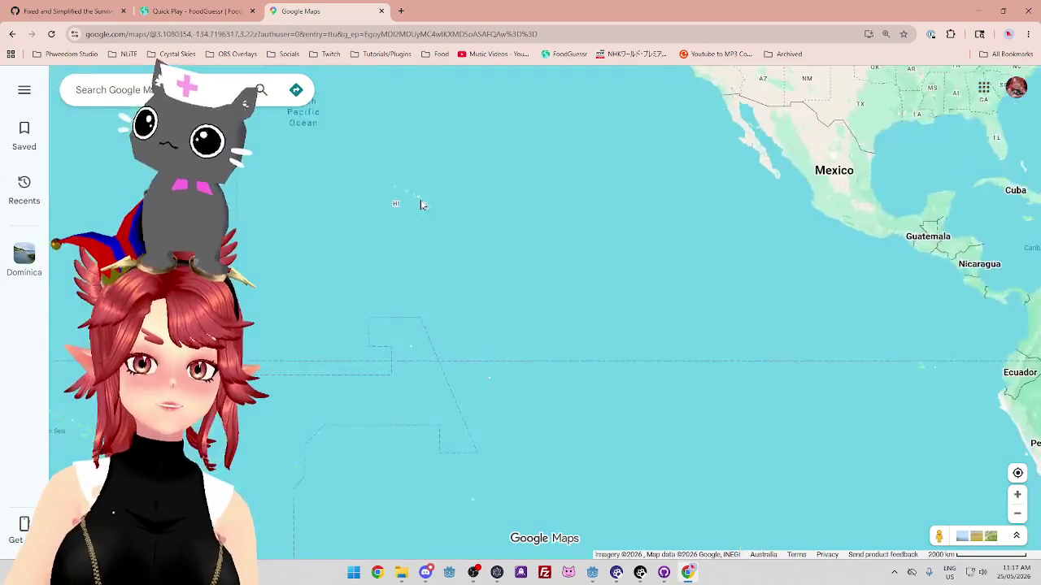
pyautogui.scroll(-2, 548, 236)
pyautogui.scroll(-3, 548, 268)
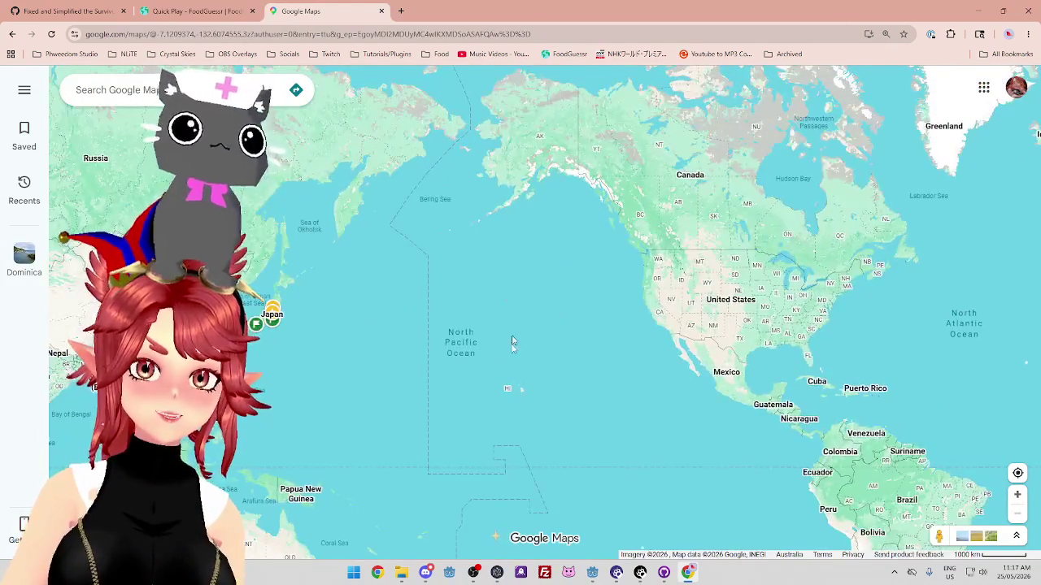
pyautogui.scroll(5, 514, 341)
pyautogui.scroll(-3, 510, 396)
pyautogui.scroll(3, 465, 353)
pyautogui.moveTo(402, 383); pyautogui.dragTo(520, 393)
pyautogui.scroll(1, 522, 298)
pyautogui.scroll(-2, 488, 324)
pyautogui.moveTo(522, 325); pyautogui.dragTo(380, 191)
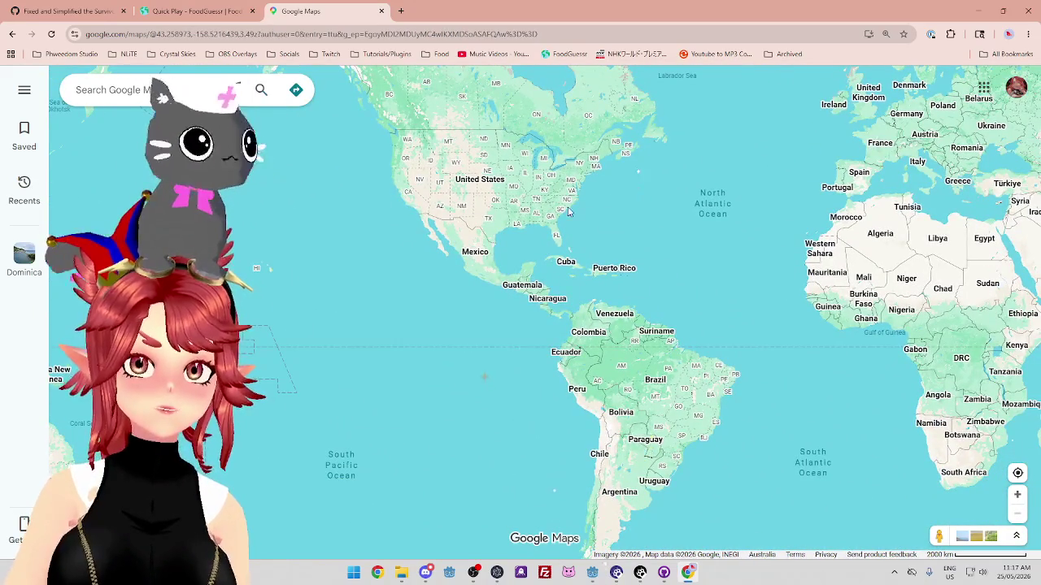
pyautogui.moveTo(423, 268); pyautogui.dragTo(496, 312)
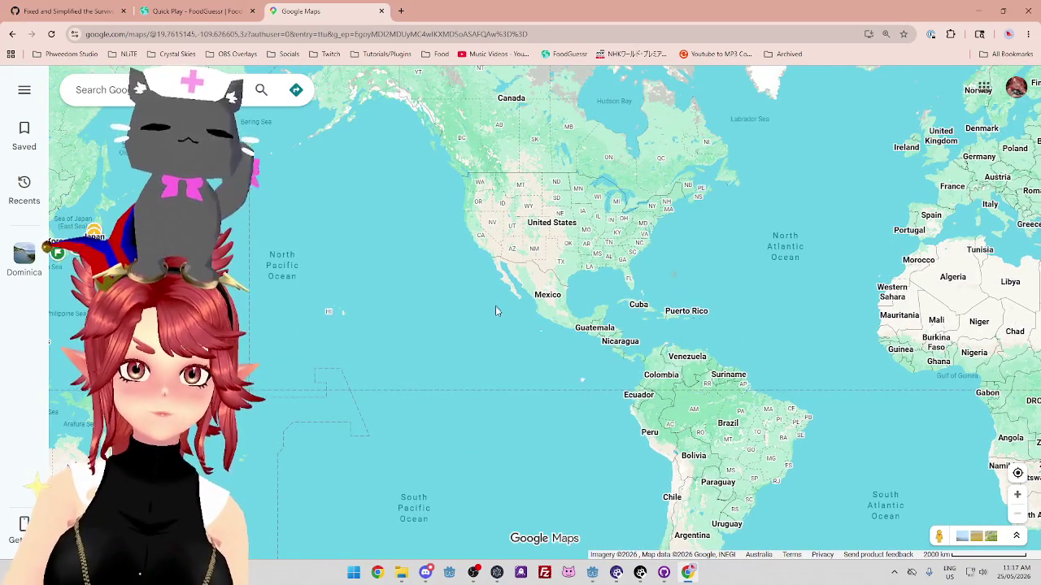
# Centre the map on Mexico, Central and northern South America, then return to the guess field
pyautogui.hotkey('ctrl', 'shift', 'Tab')
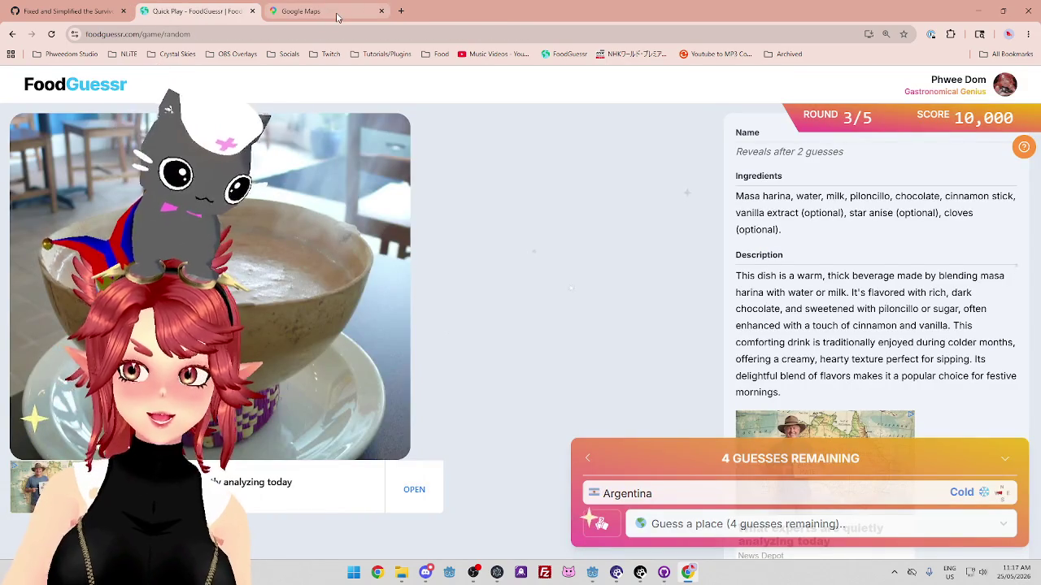
pyautogui.click(337, 17)
pyautogui.moveTo(604, 420); pyautogui.dragTo(550, 249)
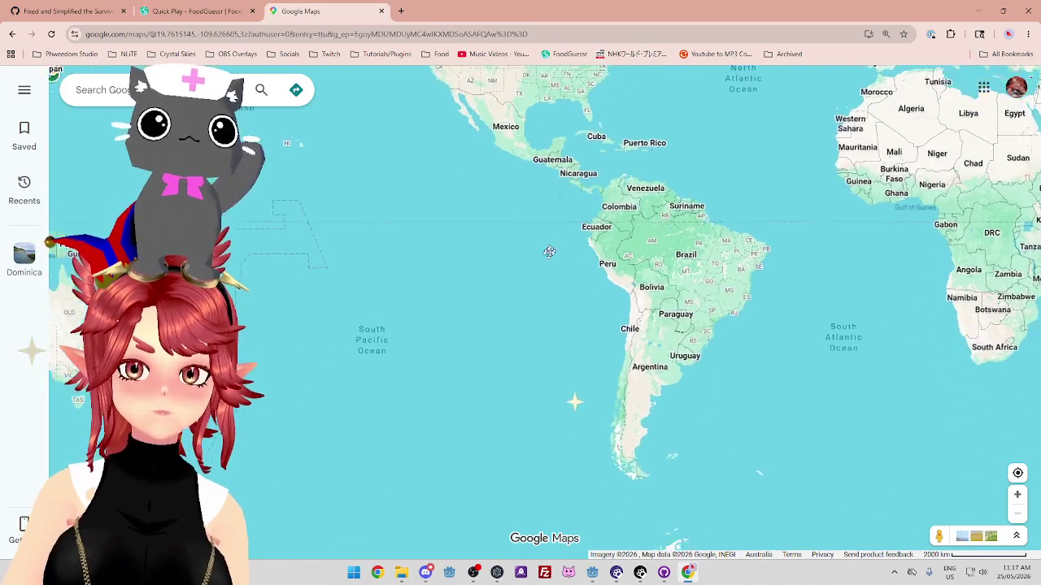
pyautogui.moveTo(418, 133); pyautogui.dragTo(425, 186)
pyautogui.scroll(2, 509, 232)
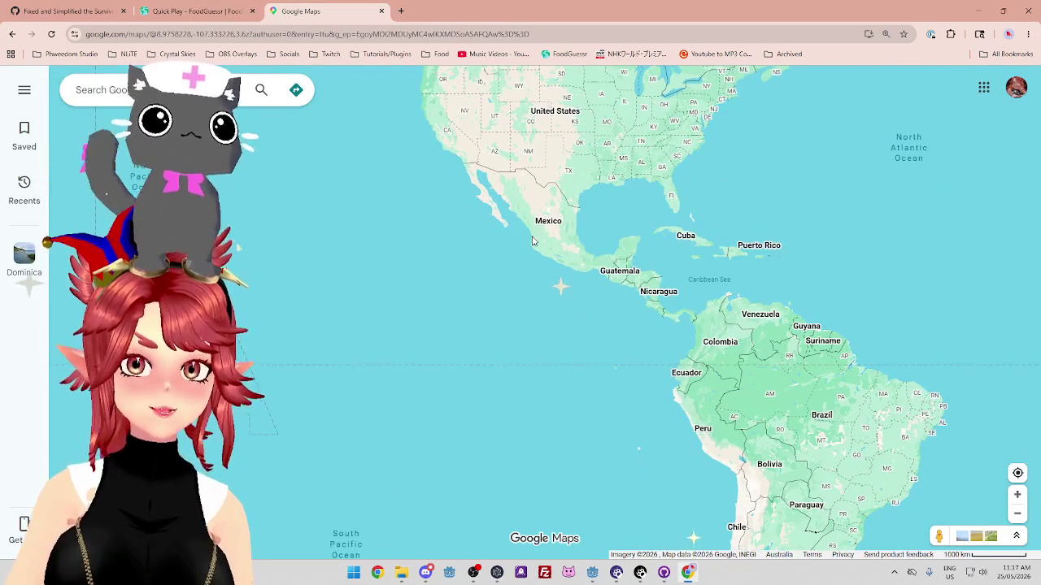
pyautogui.click(232, 13)
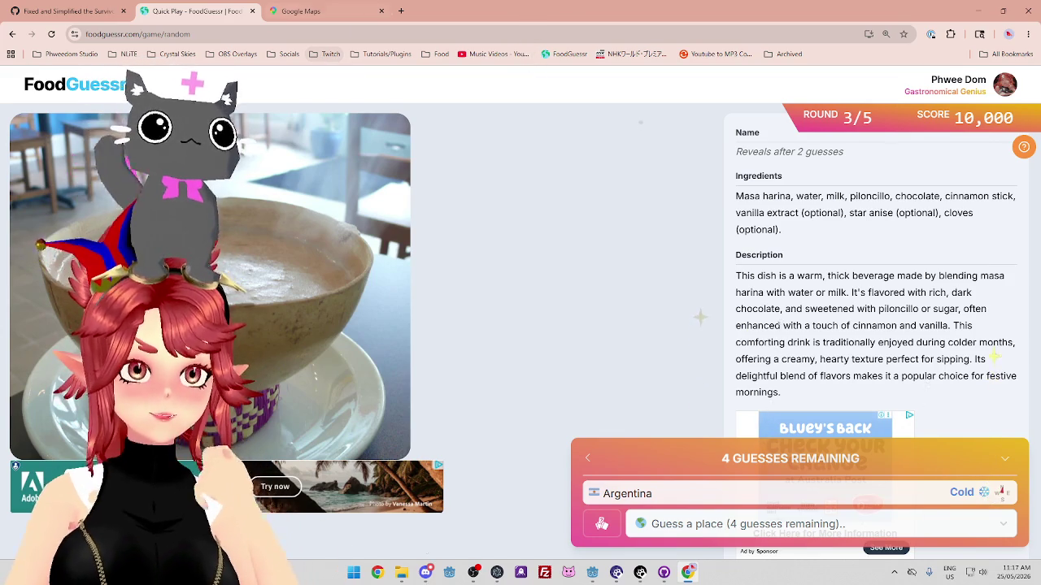
pyautogui.click(309, 13)
pyautogui.press('Right')
pyautogui.press('Down')
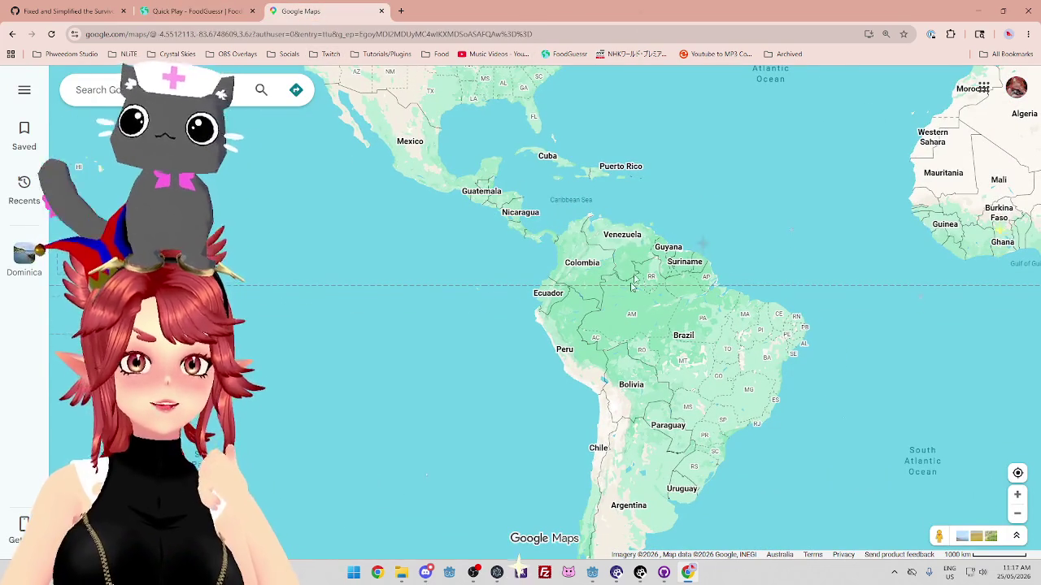
pyautogui.scroll(-3, 399, 329)
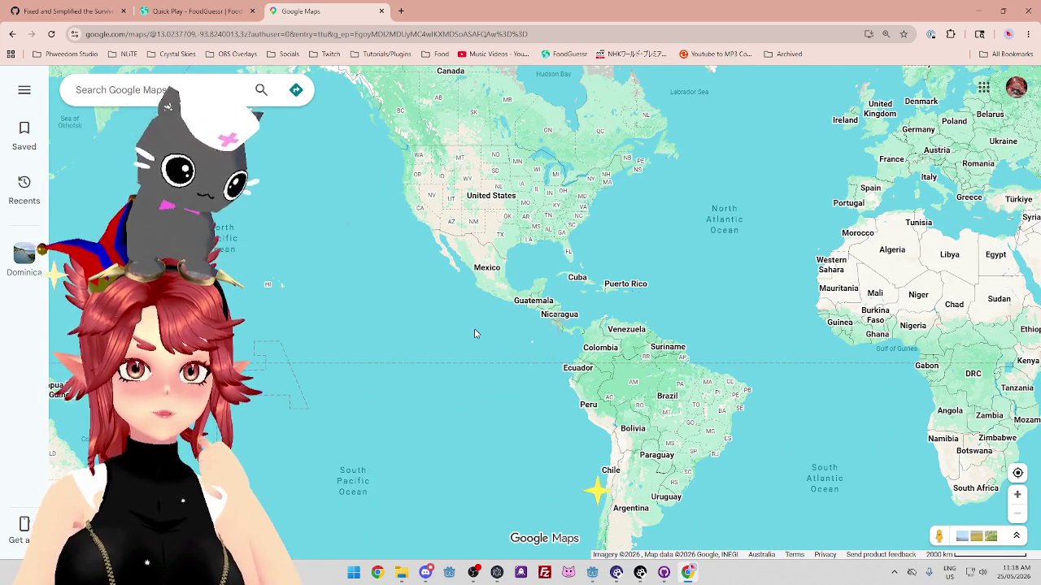
pyautogui.click(191, 11)
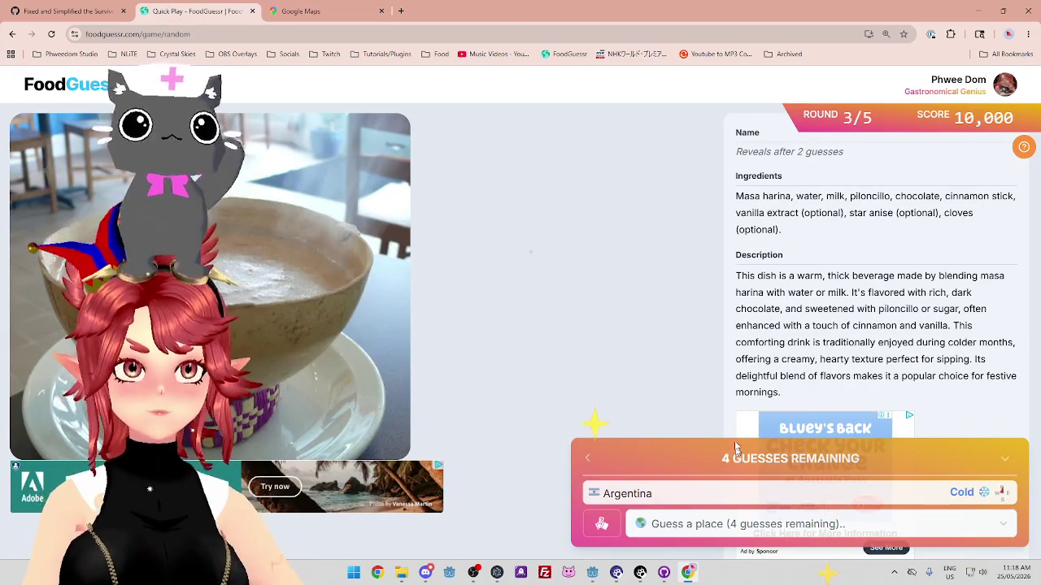
pyautogui.click(732, 525)
# Guess Mexico for the drink, revealing Champurrado and a 4,500-point round score
pyautogui.write('mexic')
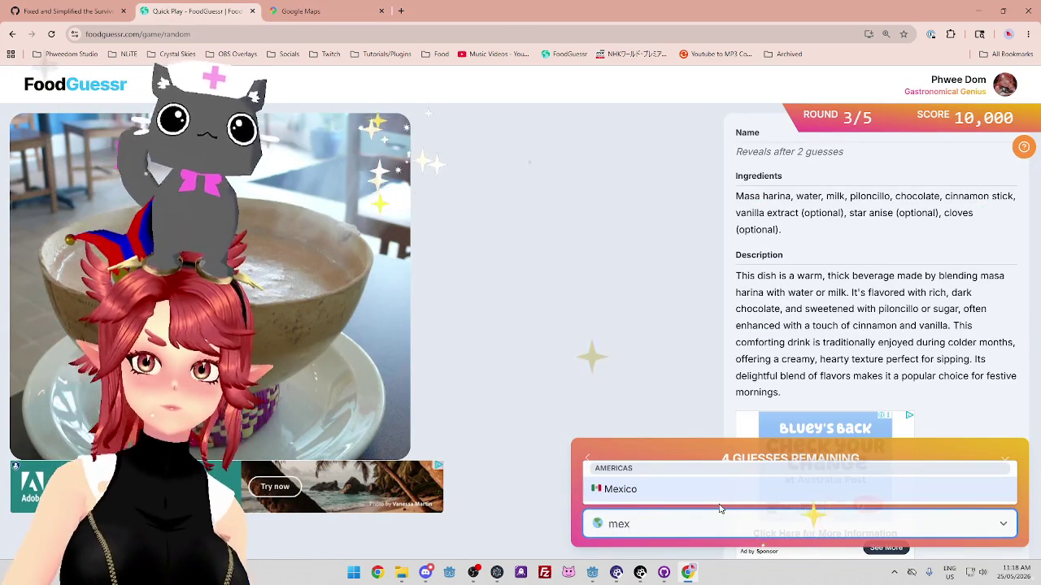
pyautogui.click(705, 488)
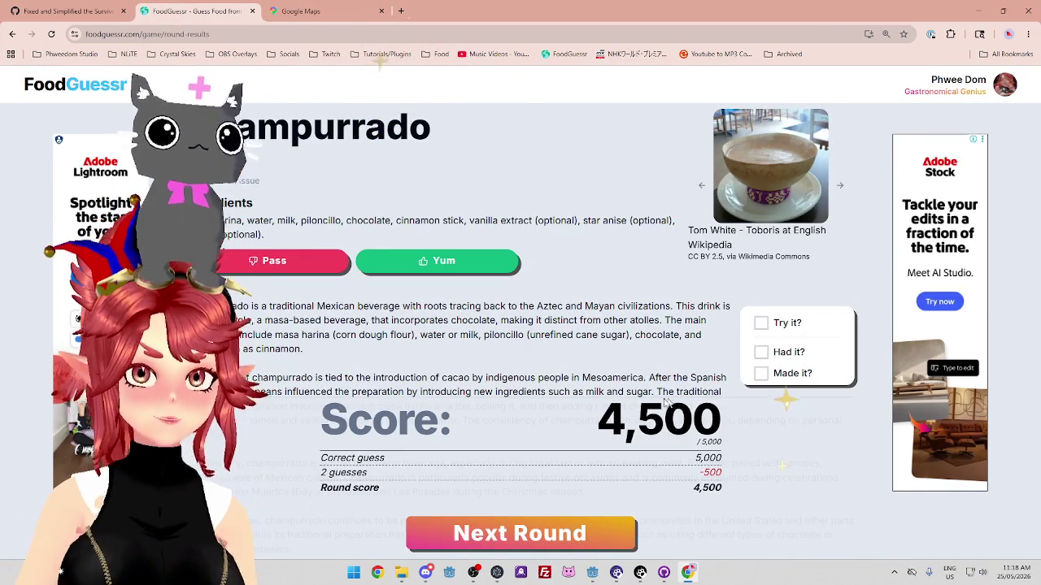
pyautogui.scroll(-1, 780, 375)
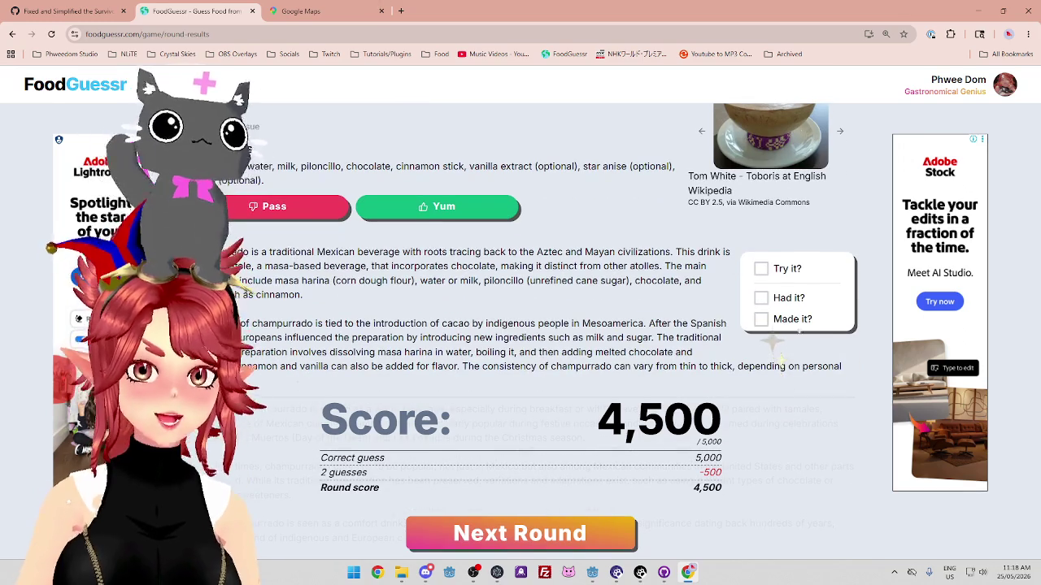
pyautogui.moveTo(417, 252); pyautogui.dragTo(507, 254)
pyautogui.click(506, 257)
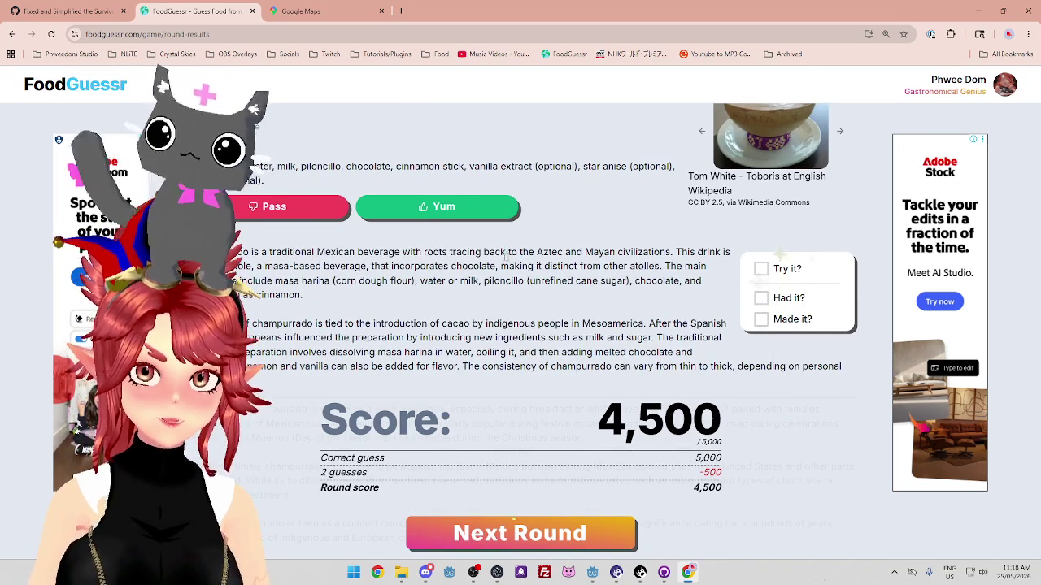
# Highlight the Aztec and Mayan civilizations phrase in the Champurrado description, then advance to round 4
pyautogui.moveTo(593, 253); pyautogui.dragTo(669, 253)
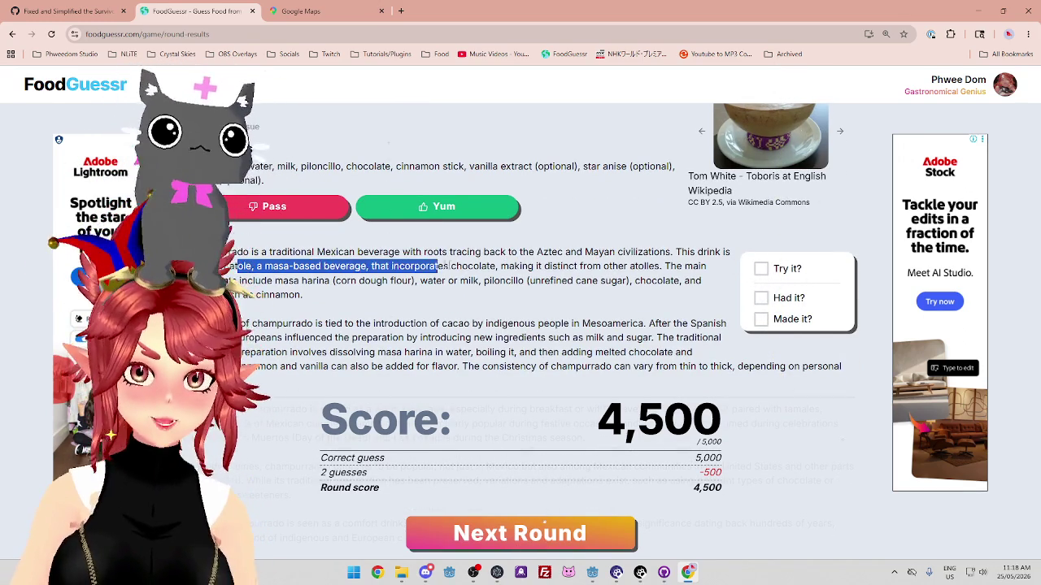
pyautogui.moveTo(286, 324); pyautogui.dragTo(350, 324)
pyautogui.scroll(-1, 569, 326)
pyautogui.click(350, 324)
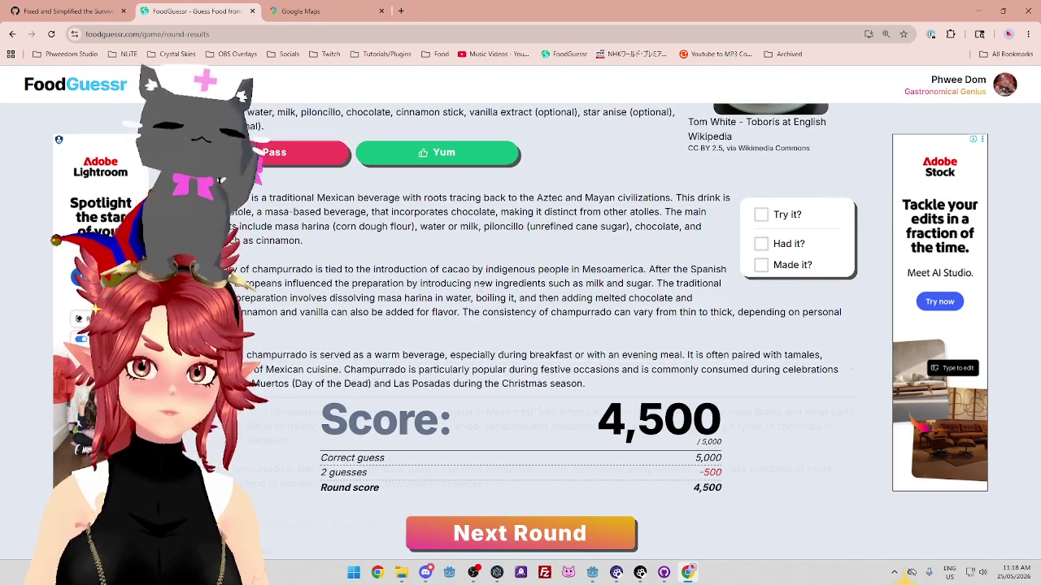
pyautogui.scroll(-1, 570, 325)
pyautogui.scroll(2, 569, 325)
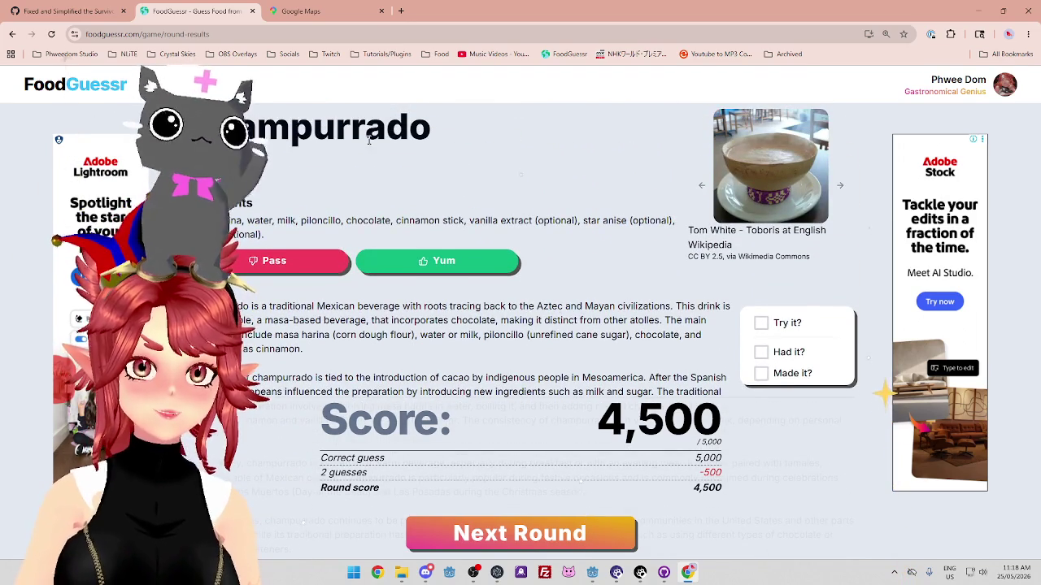
pyautogui.click(562, 537)
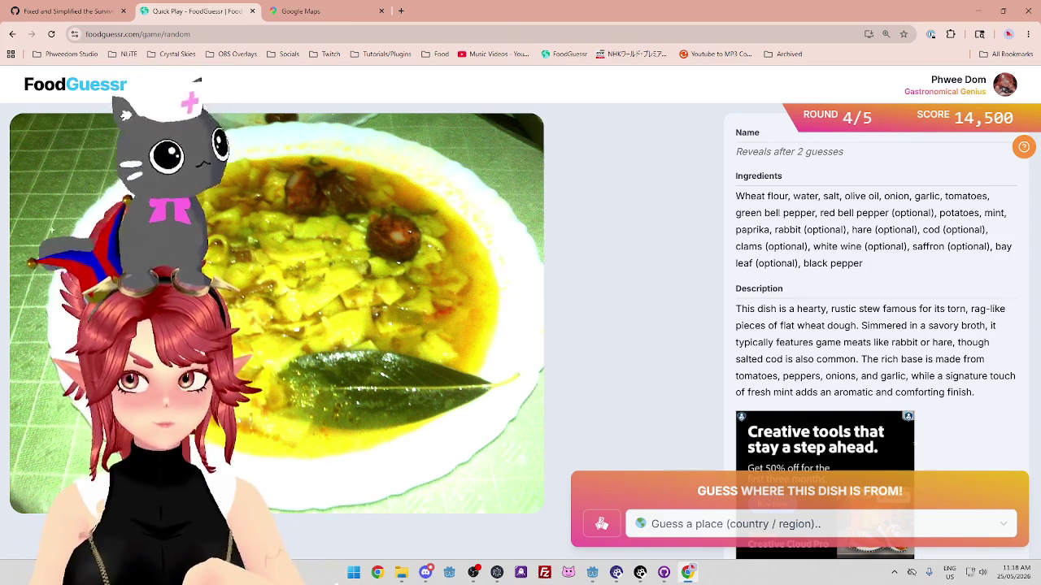
# Highlight the stew's clues: salted cod, tomatoes, peppers, onions, the ingredient list and simmering in broth
pyautogui.moveTo(748, 359); pyautogui.dragTo(966, 360)
pyautogui.moveTo(744, 375); pyautogui.dragTo(854, 376)
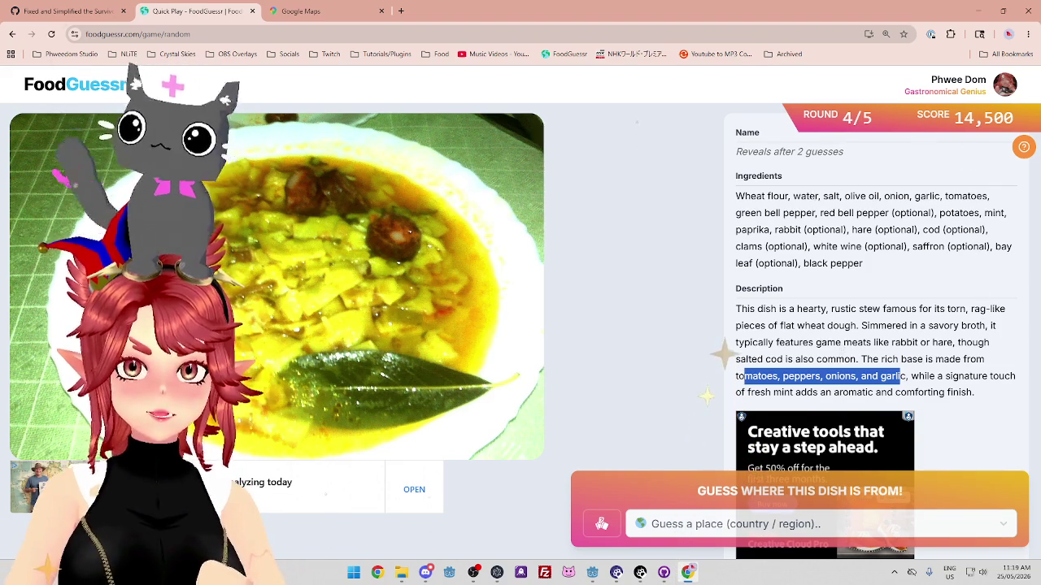
pyautogui.moveTo(808, 196); pyautogui.dragTo(874, 213)
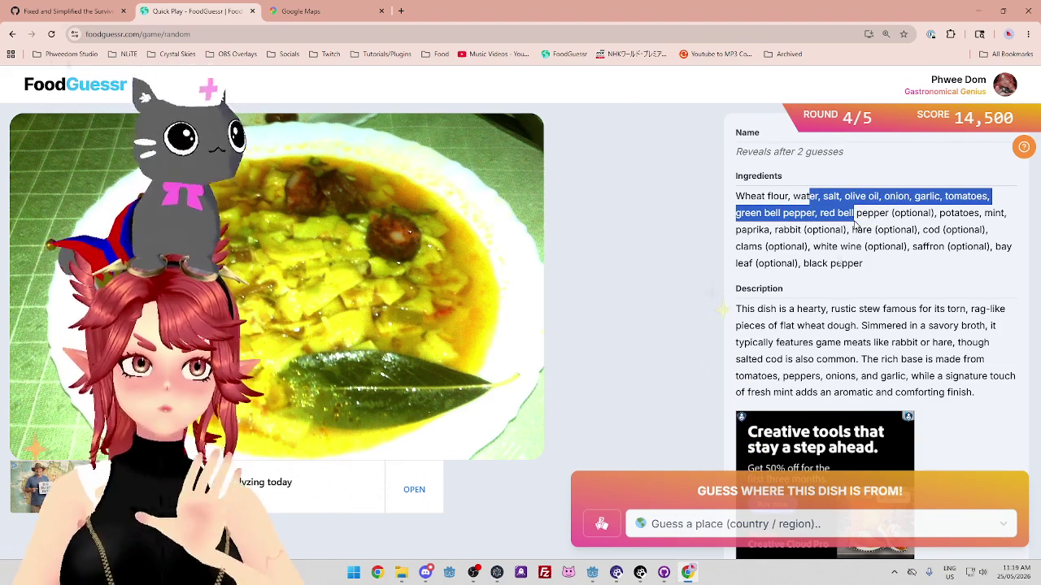
pyautogui.moveTo(838, 325)
pyautogui.mouseDown()
pyautogui.moveTo(940, 342)
pyautogui.moveTo(949, 325)
pyautogui.mouseUp()
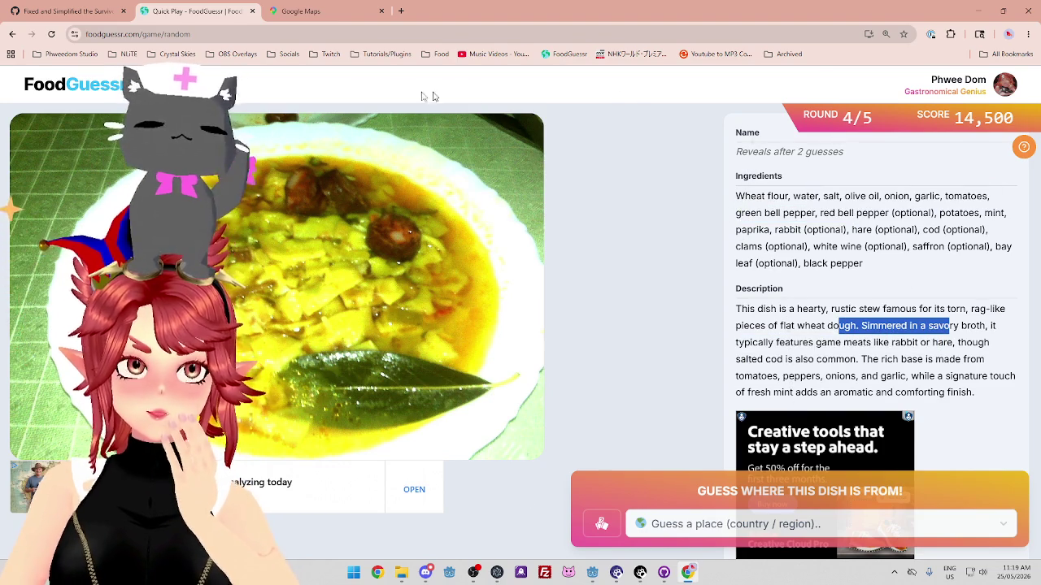
# Bring up Google Maps and pan it over to Europe
pyautogui.click(328, 17)
pyautogui.moveTo(589, 255); pyautogui.dragTo(539, 236)
pyautogui.scroll(3, 494, 238)
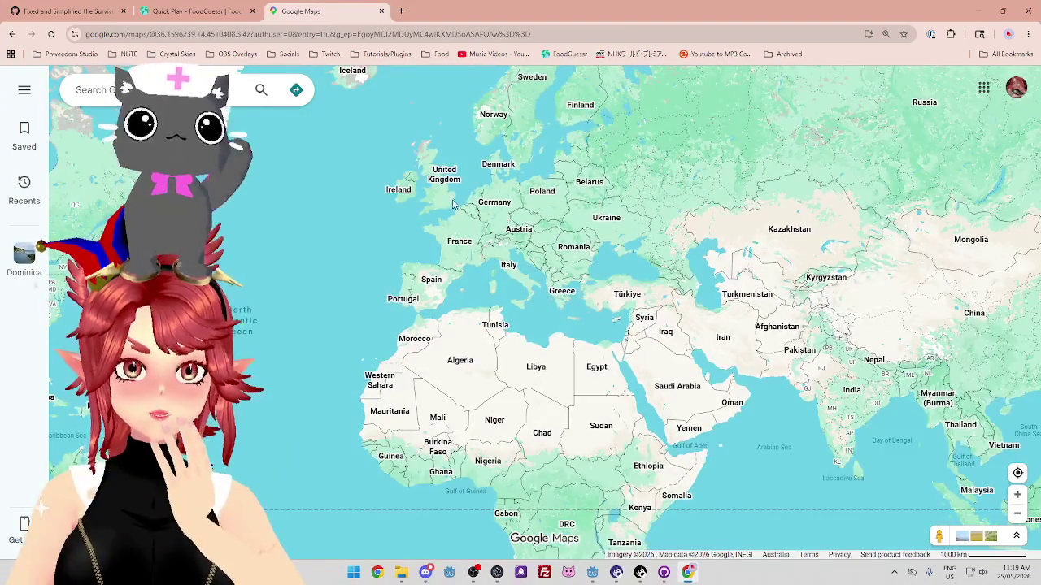
# Zoom the map into Europe, checking it against the round 4 stew page before returning to FoodGuessr
pyautogui.scroll(2, 437, 102)
pyautogui.click(194, 12)
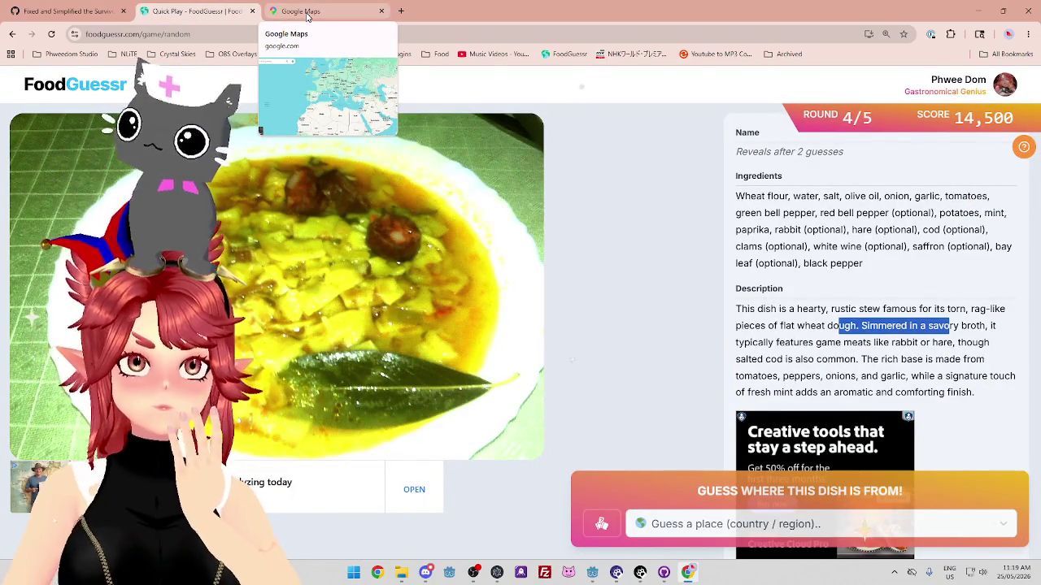
pyautogui.click(307, 13)
pyautogui.scroll(3, 505, 273)
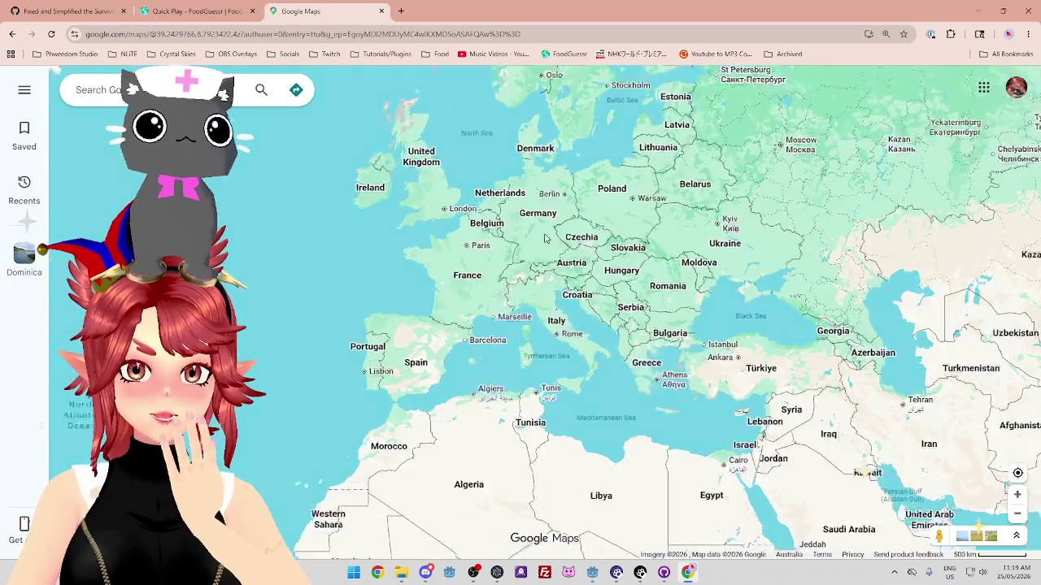
pyautogui.scroll(-1, 505, 273)
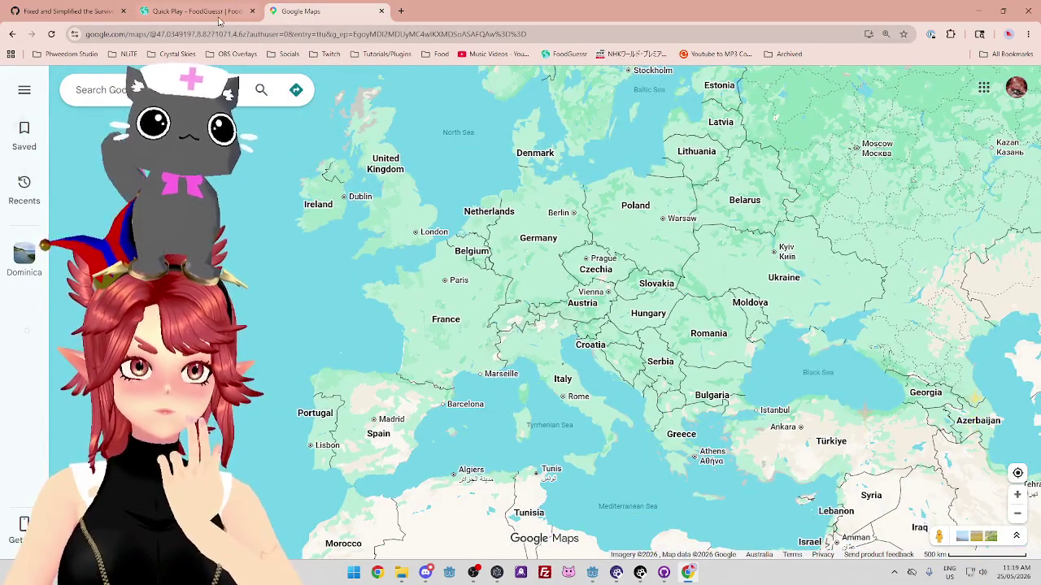
pyautogui.click(219, 20)
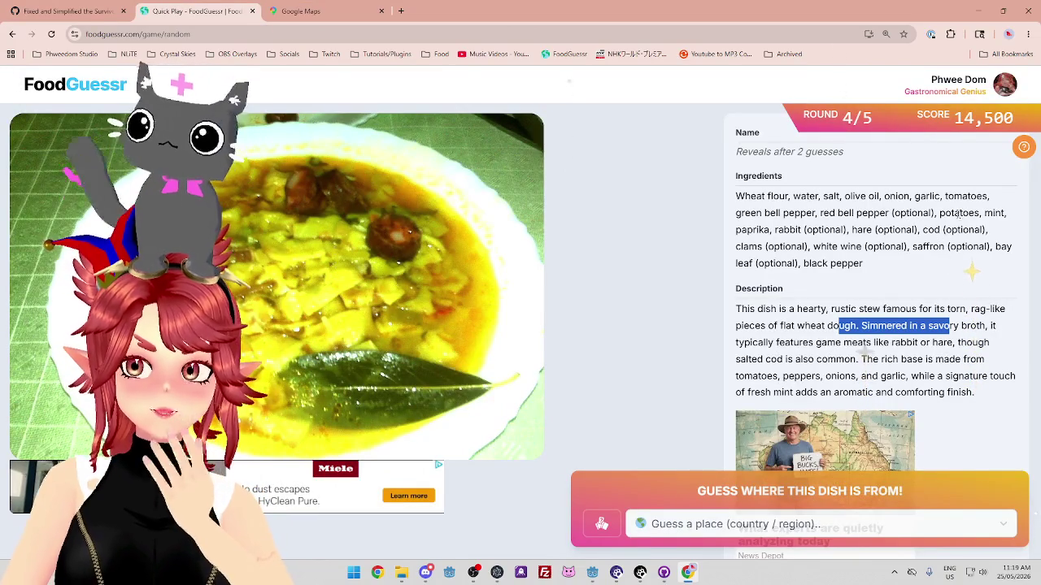